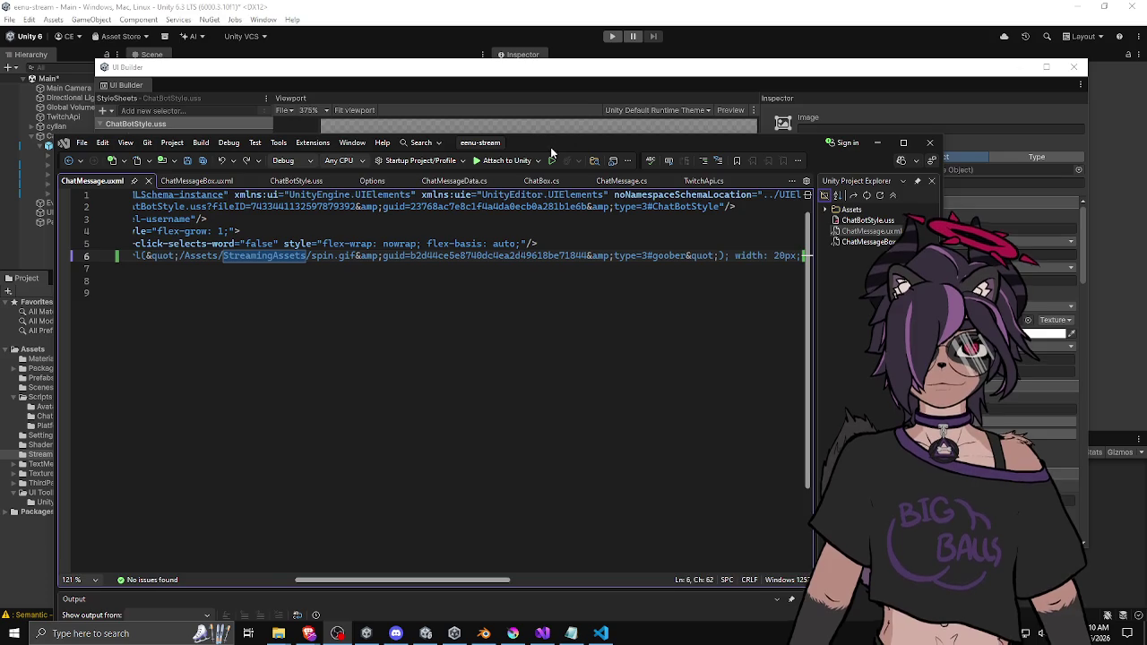
Reposition the code editor and inspect the parts of the image url path
mouse_move(551, 151)
left_mouse_down()
mouse_move(564, 128)
mouse_move(542, 117)
left_mouse_up()
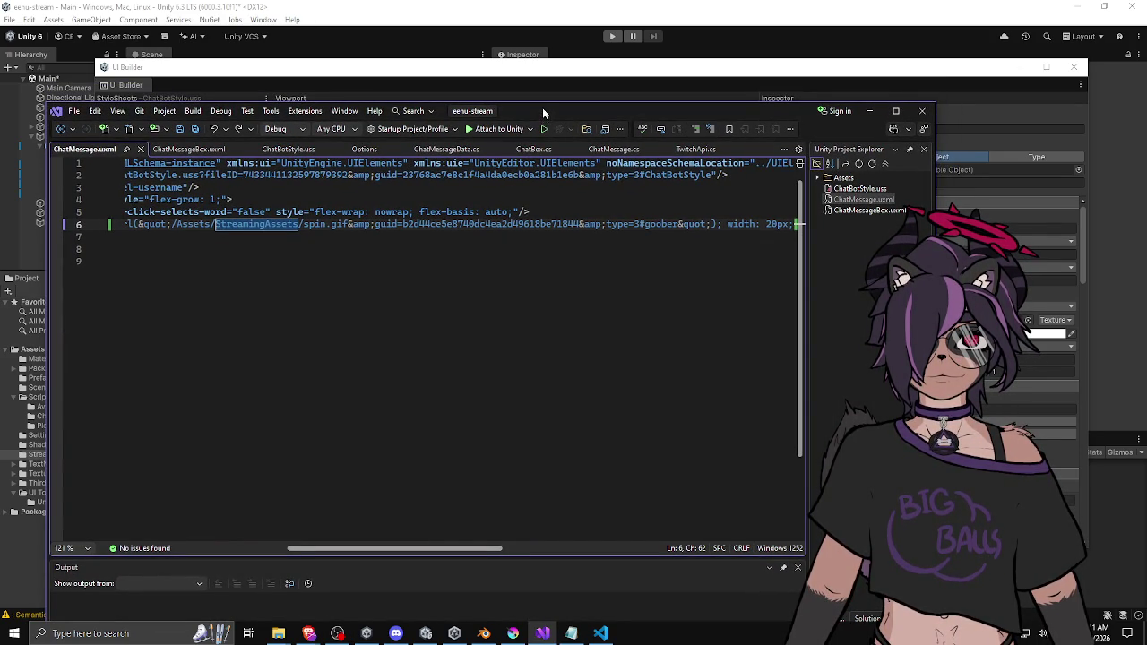
mouse_move(542, 107)
left_mouse_down()
mouse_move(539, 125)
mouse_move(523, 118)
left_mouse_up()
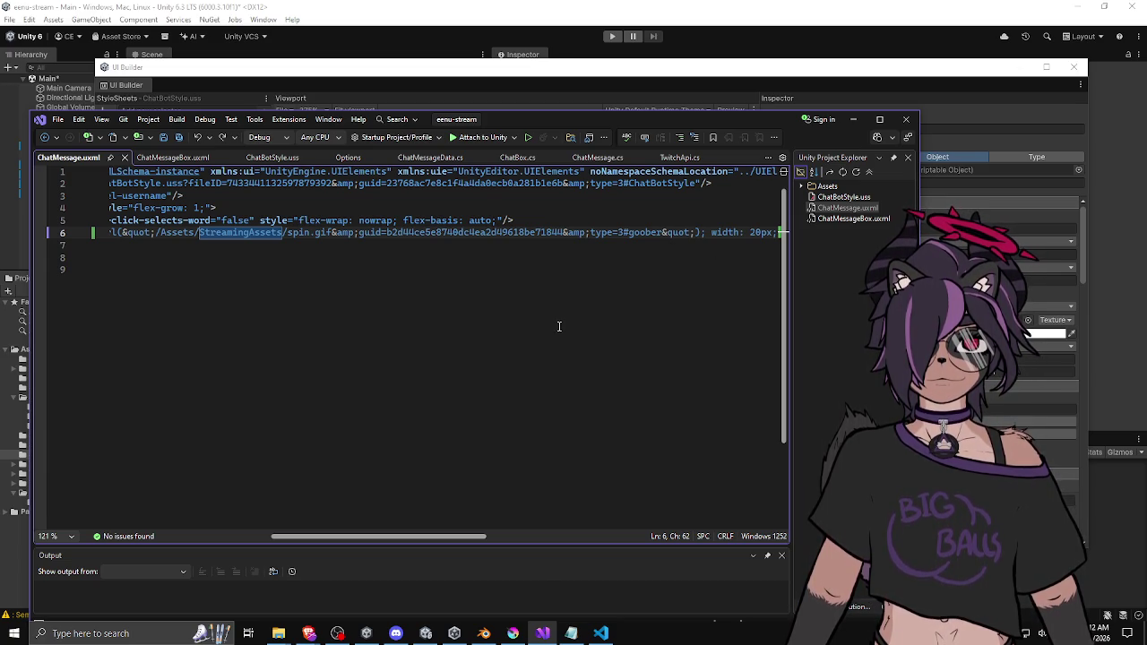
double_click(176, 232)
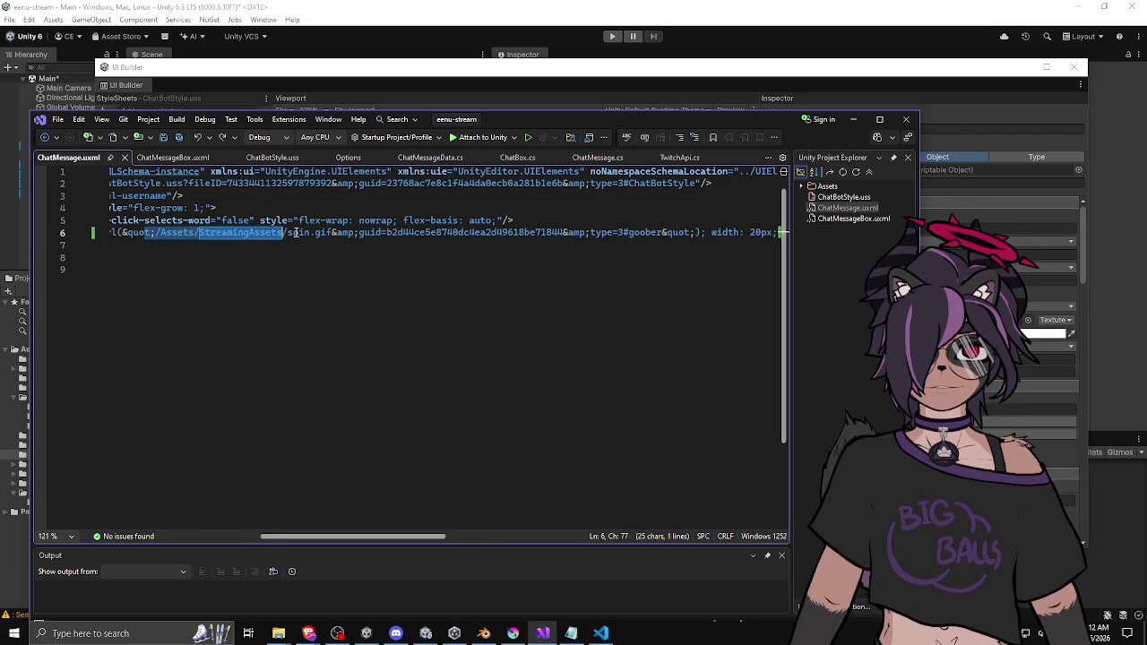
left_click(331, 232)
left_click(192, 245, "shift")
mouse_move(192, 244)
left_mouse_down()
mouse_move(277, 220)
mouse_move(771, 232)
left_mouse_up()
left_click(252, 232)
left_click_drag(251, 232, 399, 232)
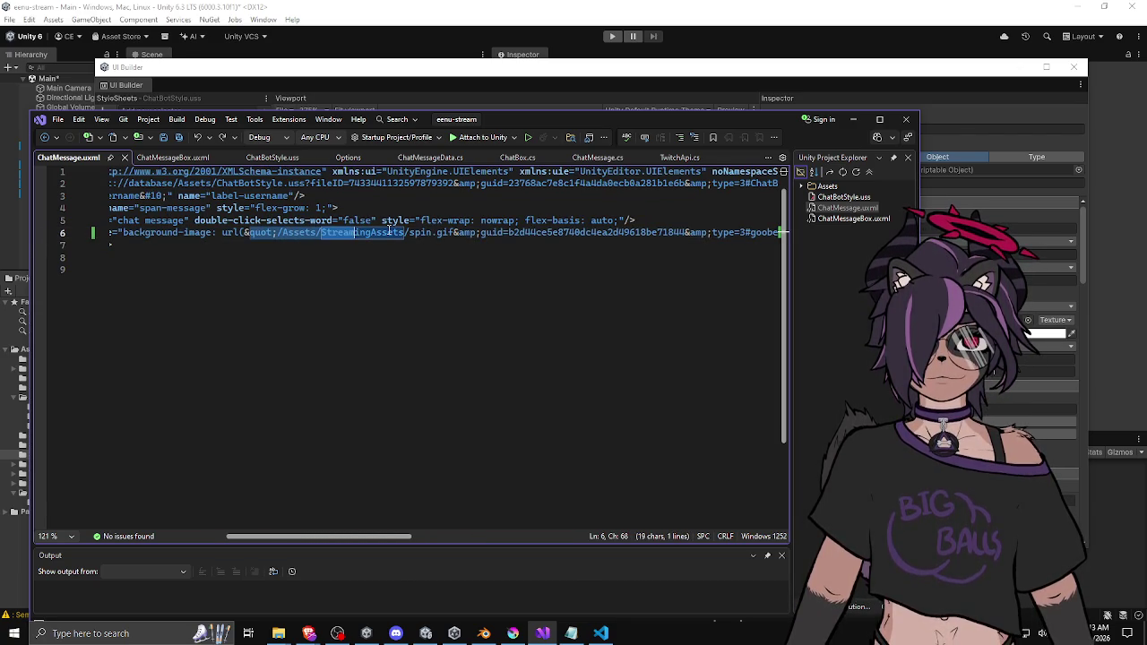
double_click(448, 232)
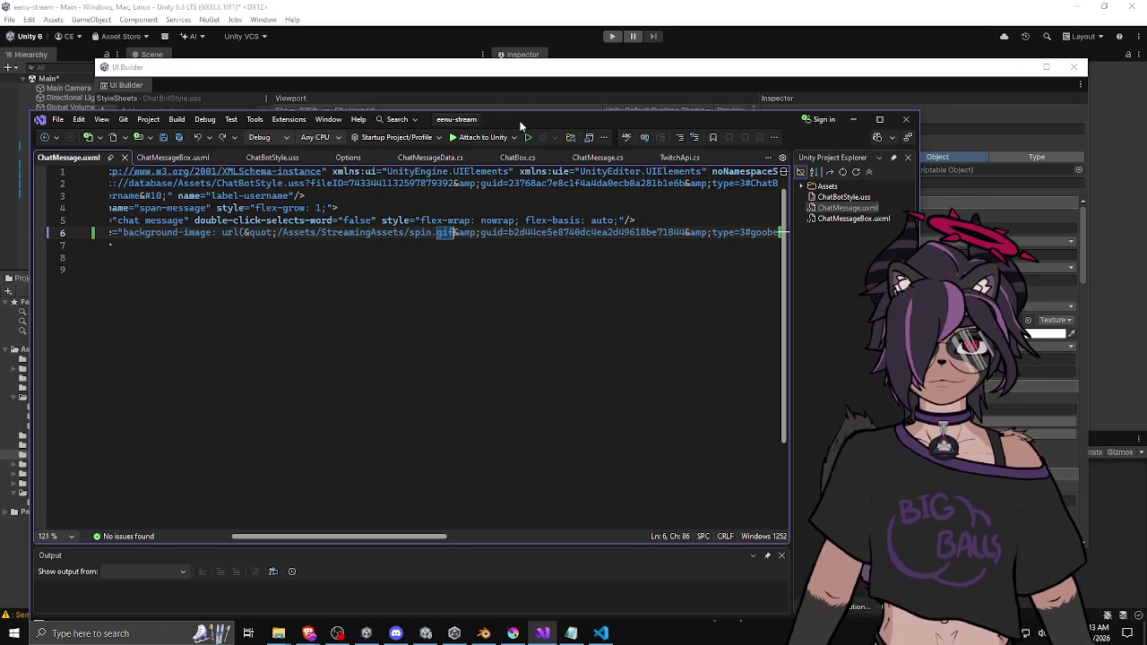
left_click_drag(523, 125, 535, 75)
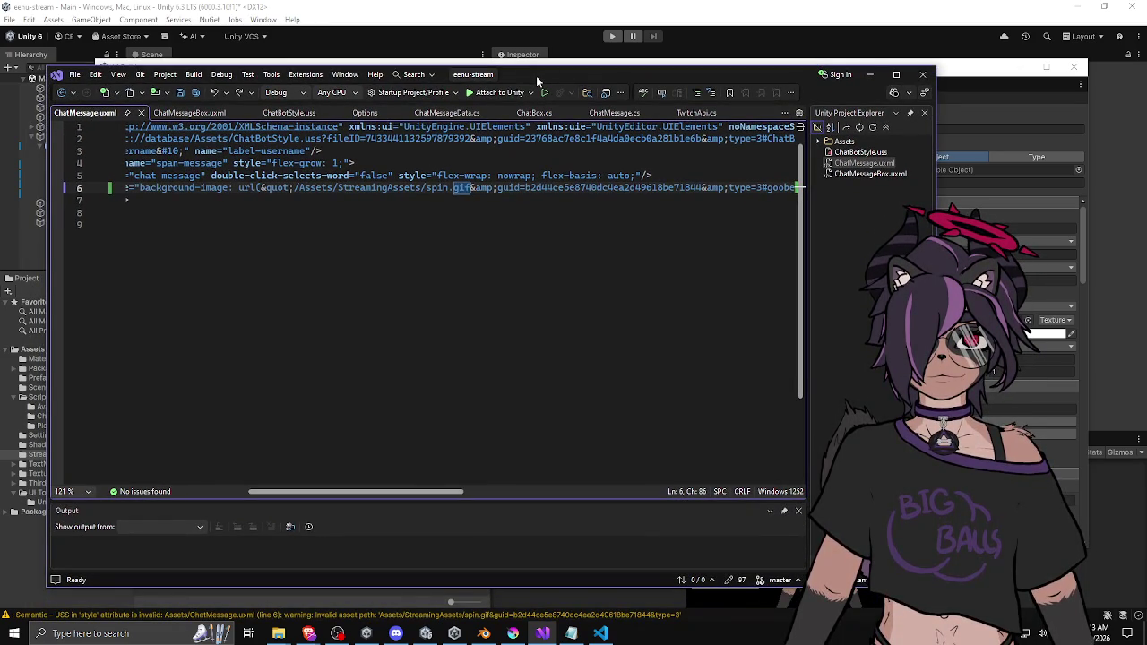
Examine the /Assets/StreamingAssets/spin.gif path and delete its leading slash
double_click(411, 188)
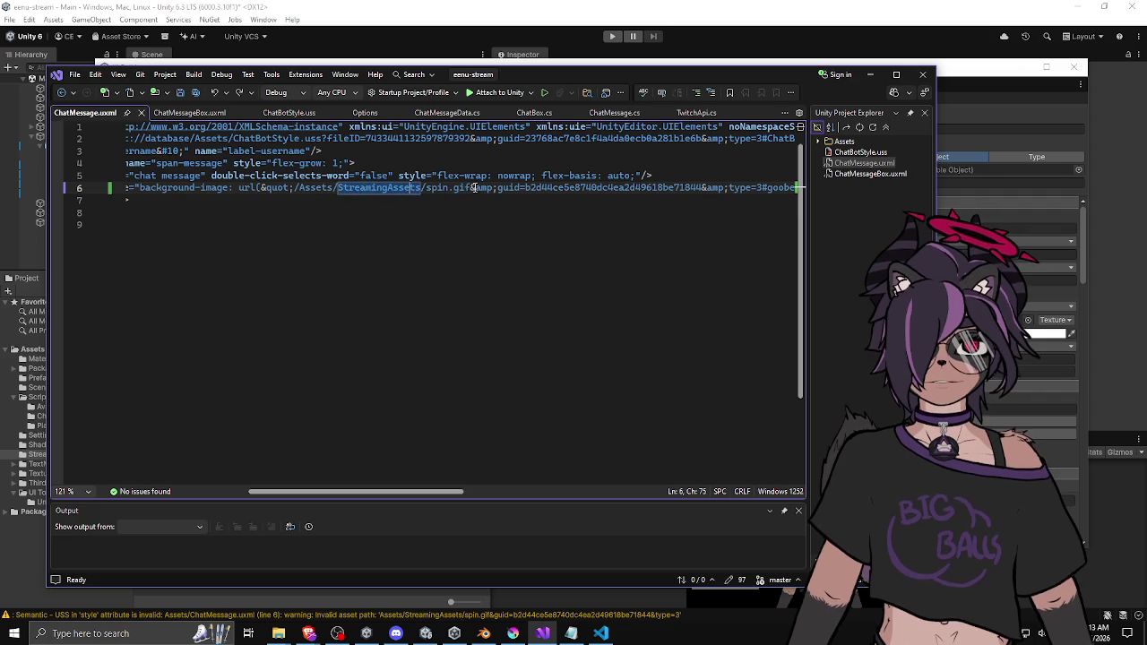
double_click(437, 188)
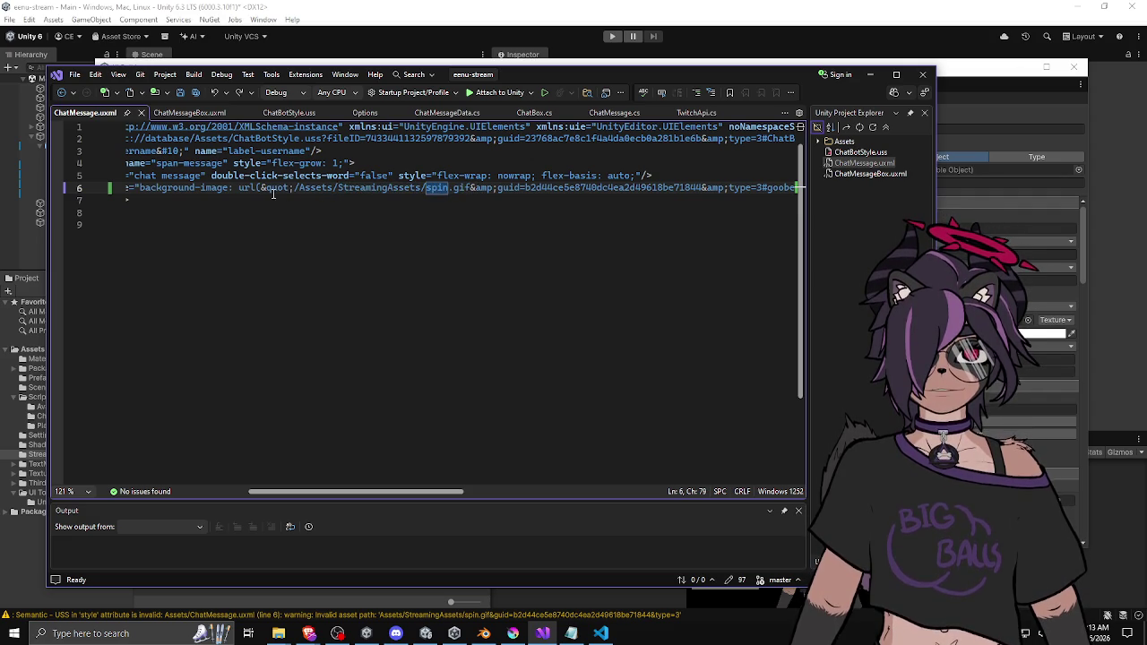
double_click(314, 188)
double_click(342, 188)
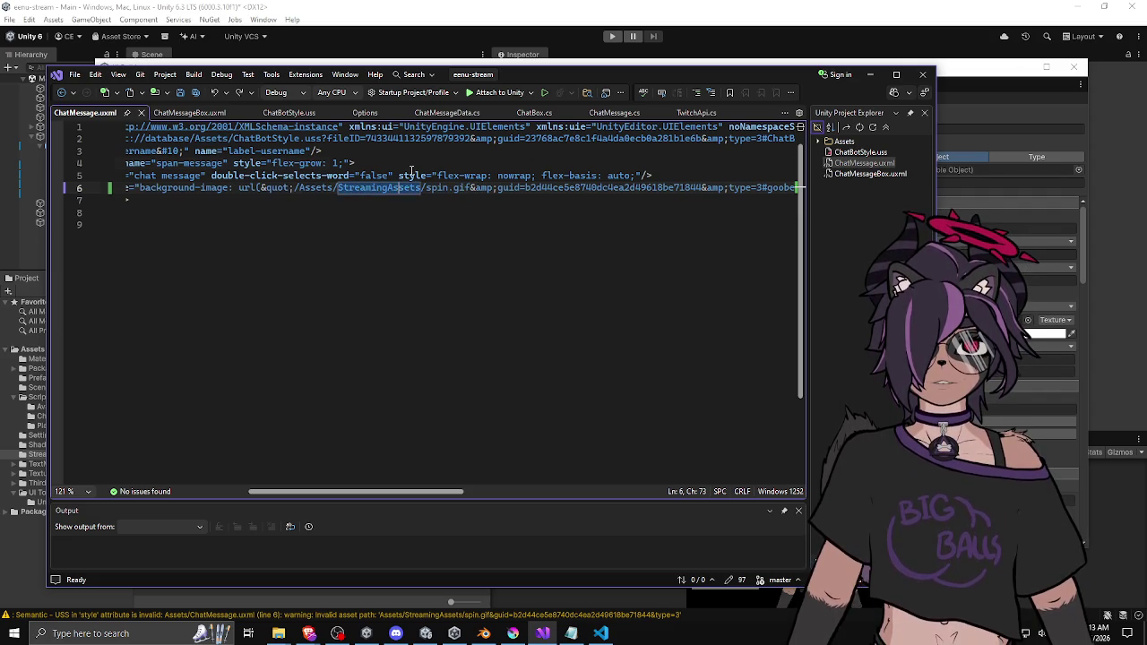
left_click(412, 168)
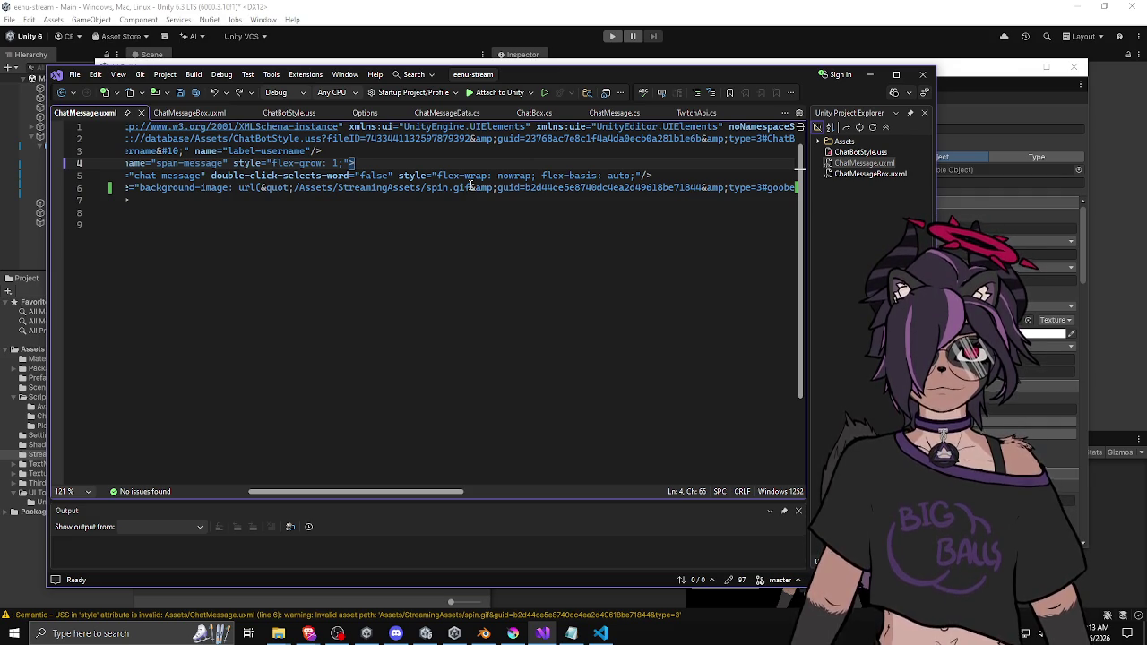
double_click(472, 190)
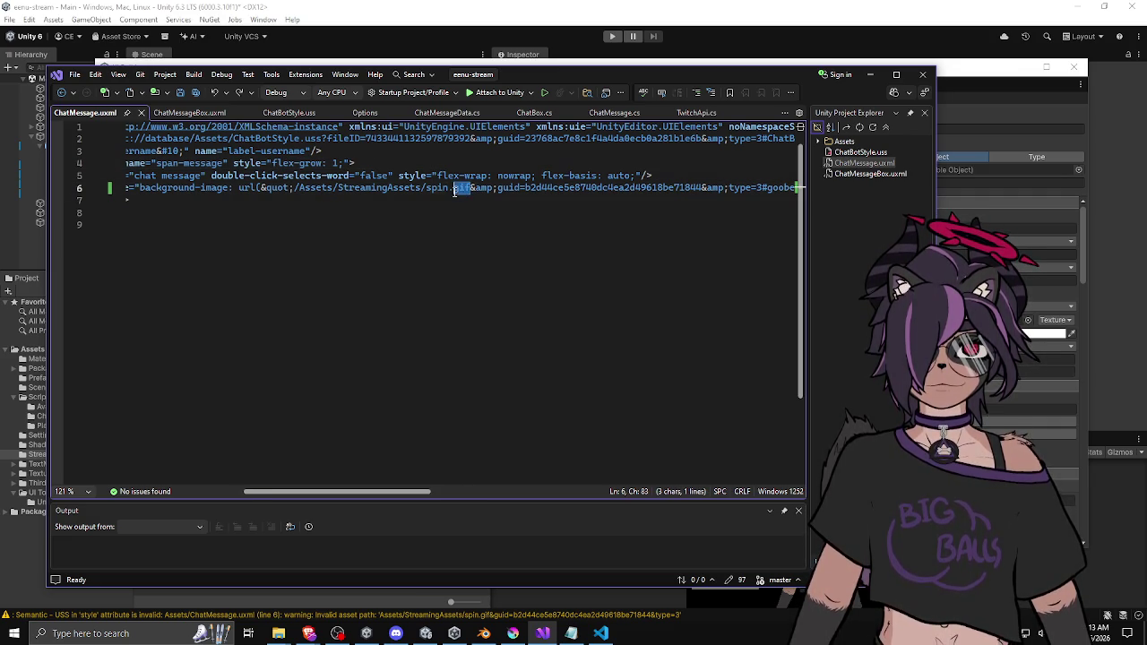
double_click(436, 190)
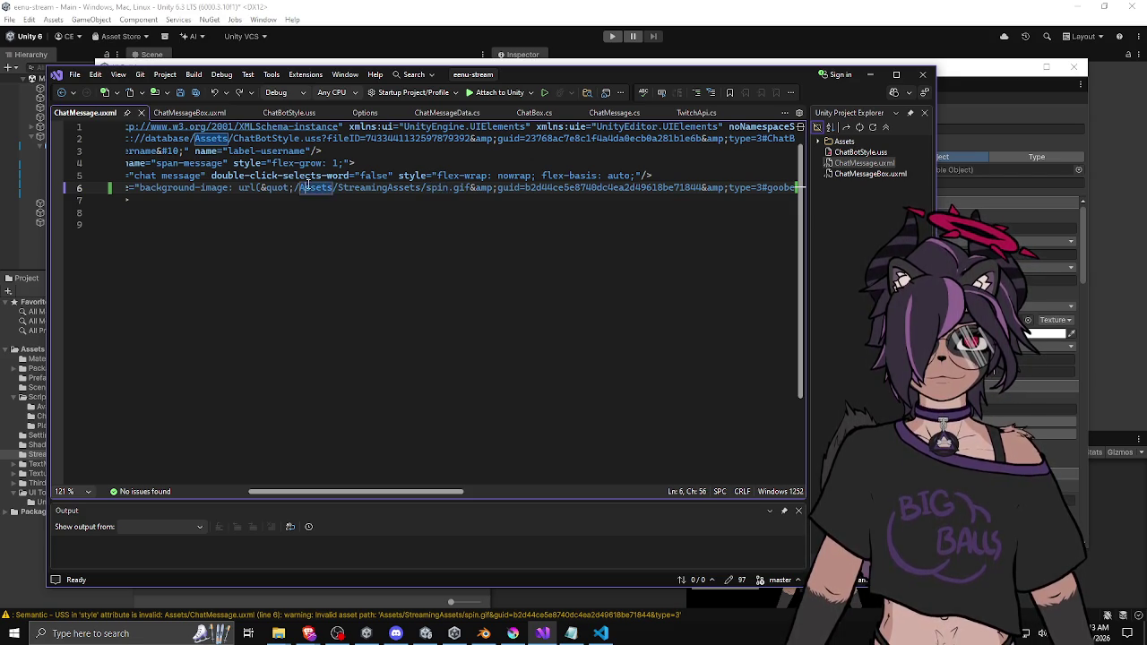
left_click_drag(294, 188, 450, 189)
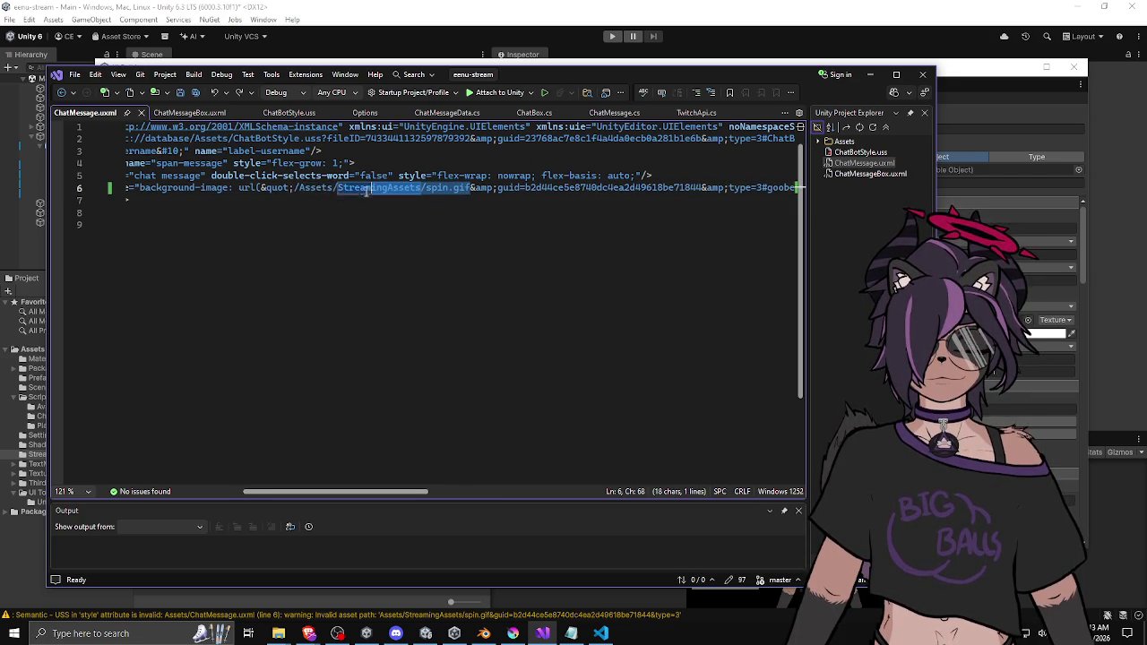
left_click(295, 189)
key("Delete")
left_click_drag(295, 189, 472, 188)
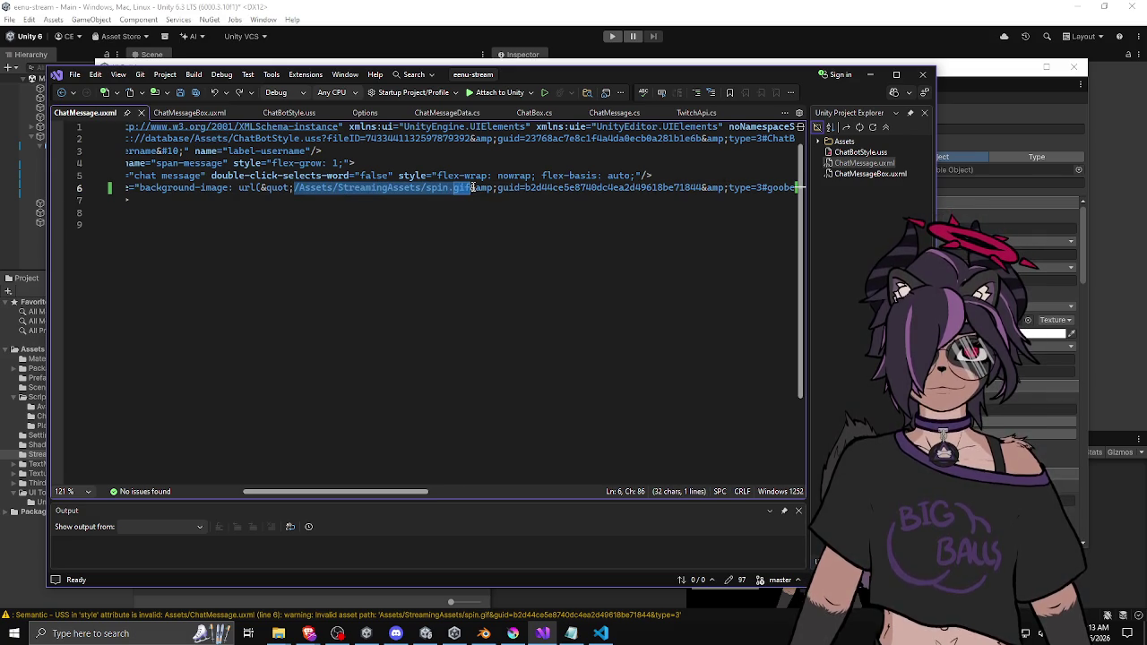
left_click(473, 176)
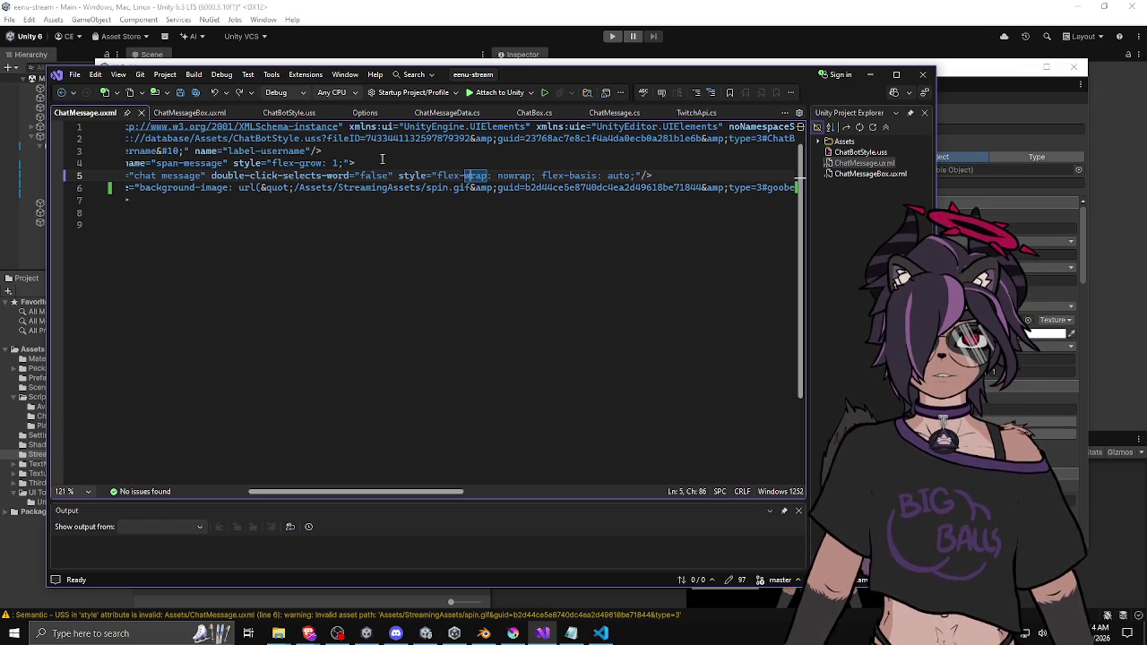
Undo the path edits back to Assets/goober.png and save ChatMessage.uxml
left_click(466, 187)
key("ctrl+z")
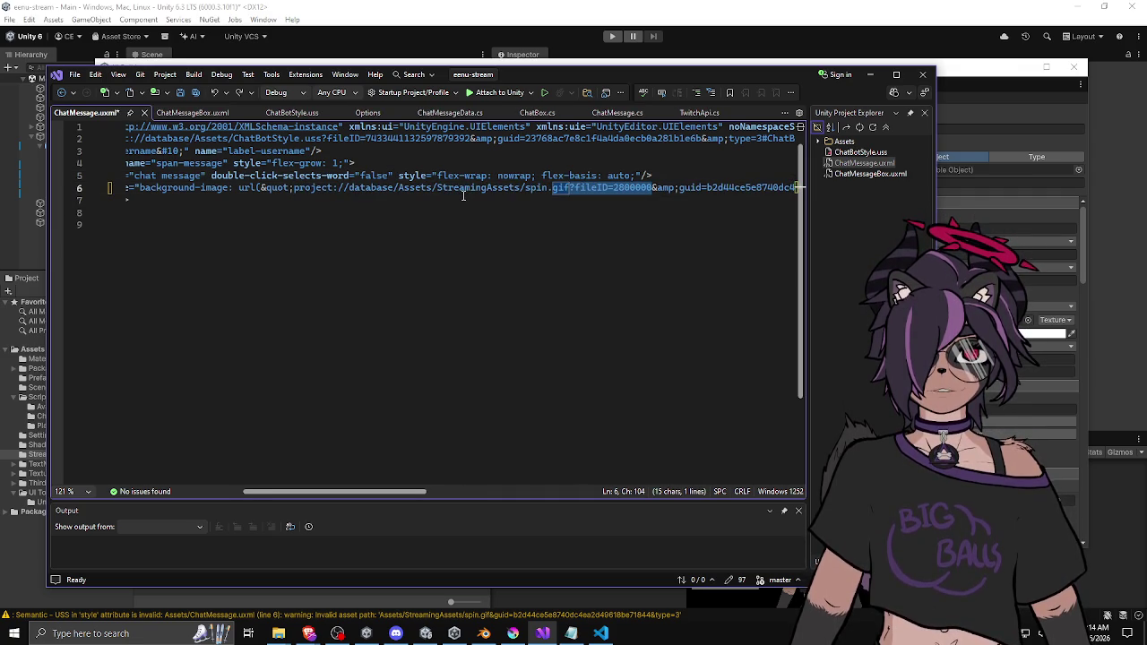
key("ctrl+z")
key("ctrl+z")
key("ctrl+z")
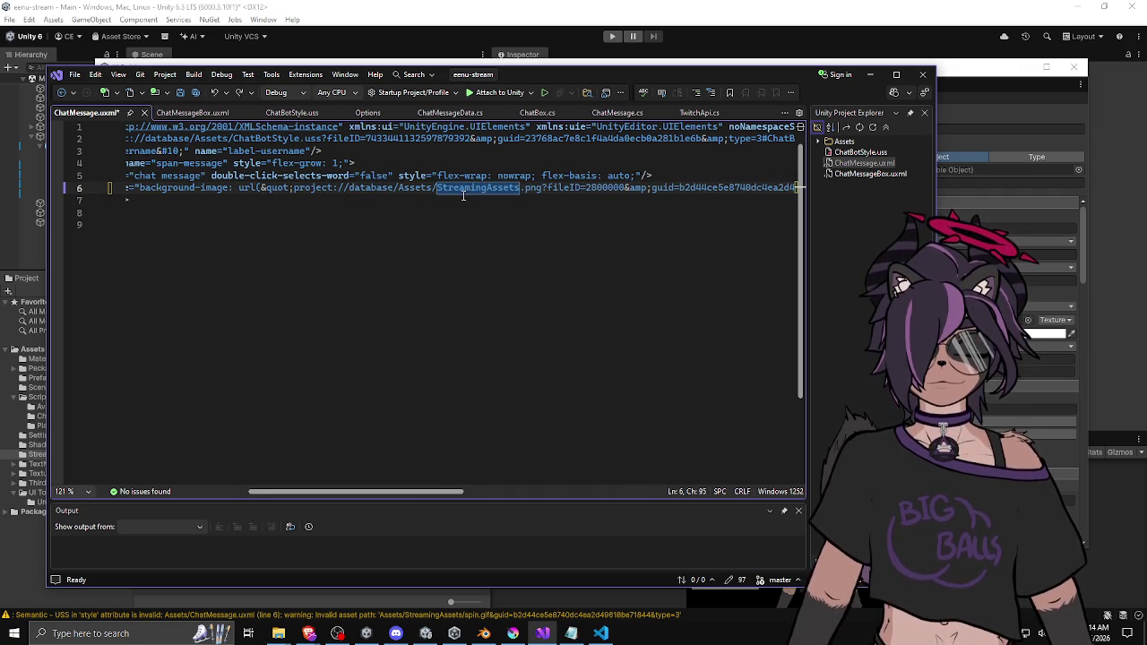
key("ctrl+z")
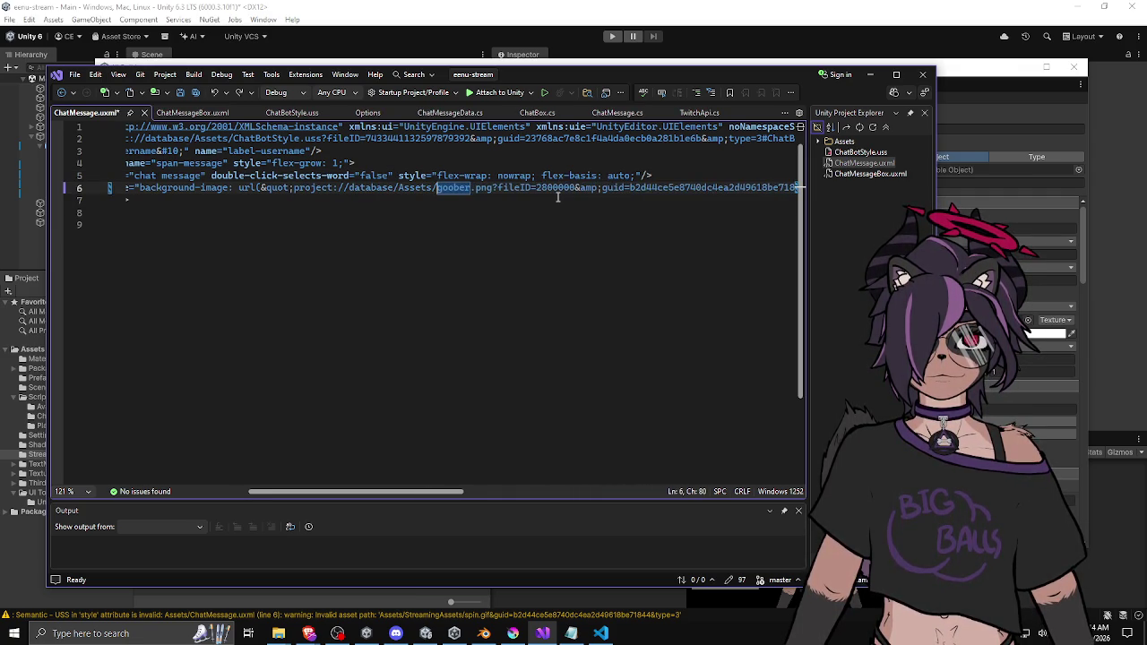
key("ctrl+s")
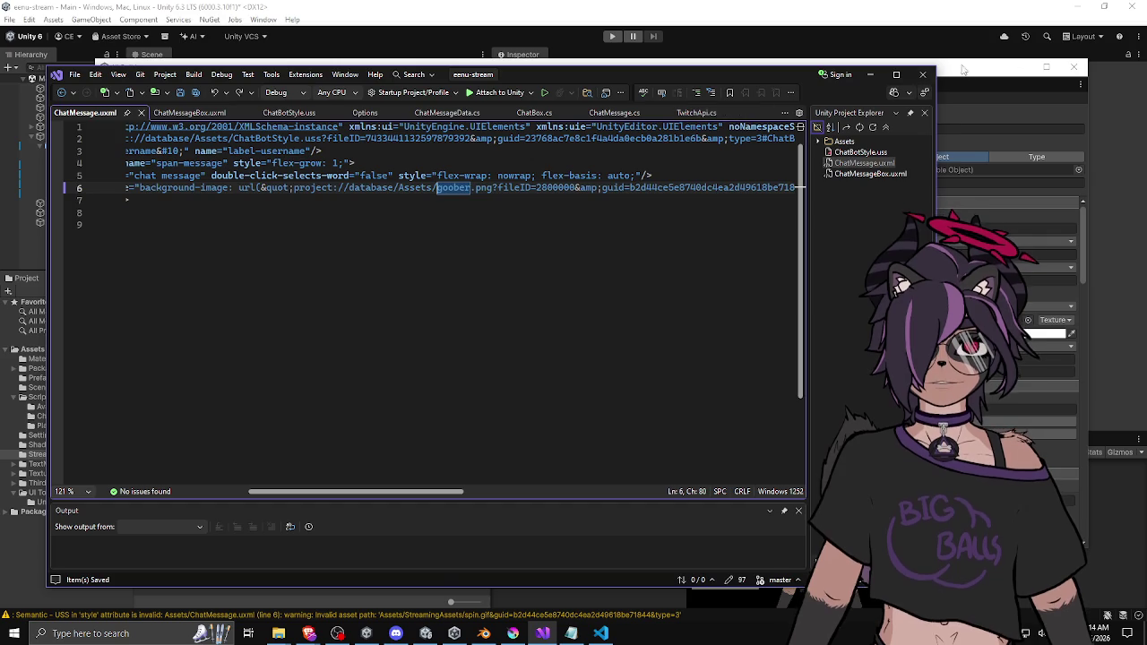
Check the goober preview in UI Builder, repositioning its window
left_click(965, 71)
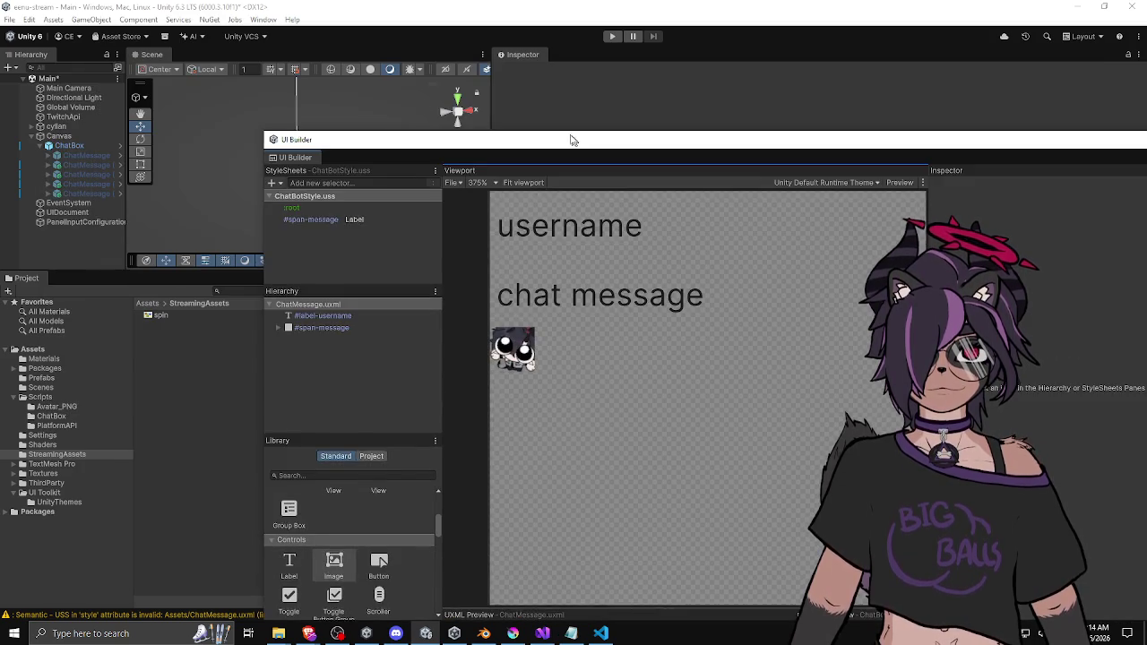
left_click_drag(397, 77, 565, 148)
left_click_drag(375, 134, 233, 35)
Inspect the project://database/Assets/goober.png url's prefix, fileID and guid, then return to UI Builder
left_click(542, 633)
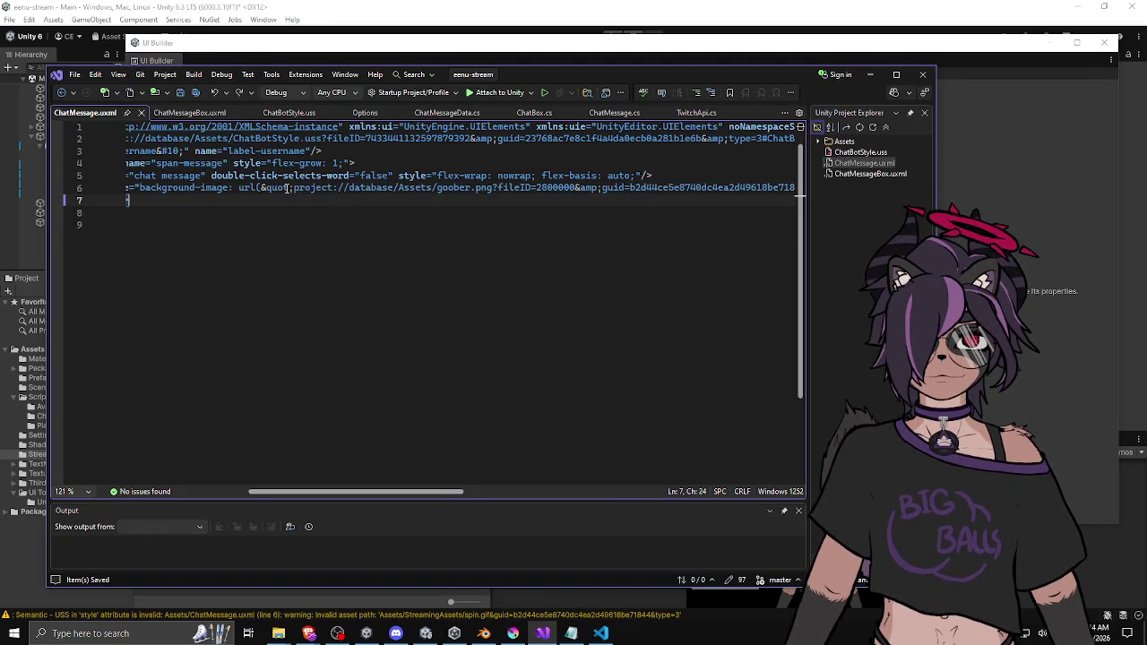
left_click_drag(287, 187, 533, 188)
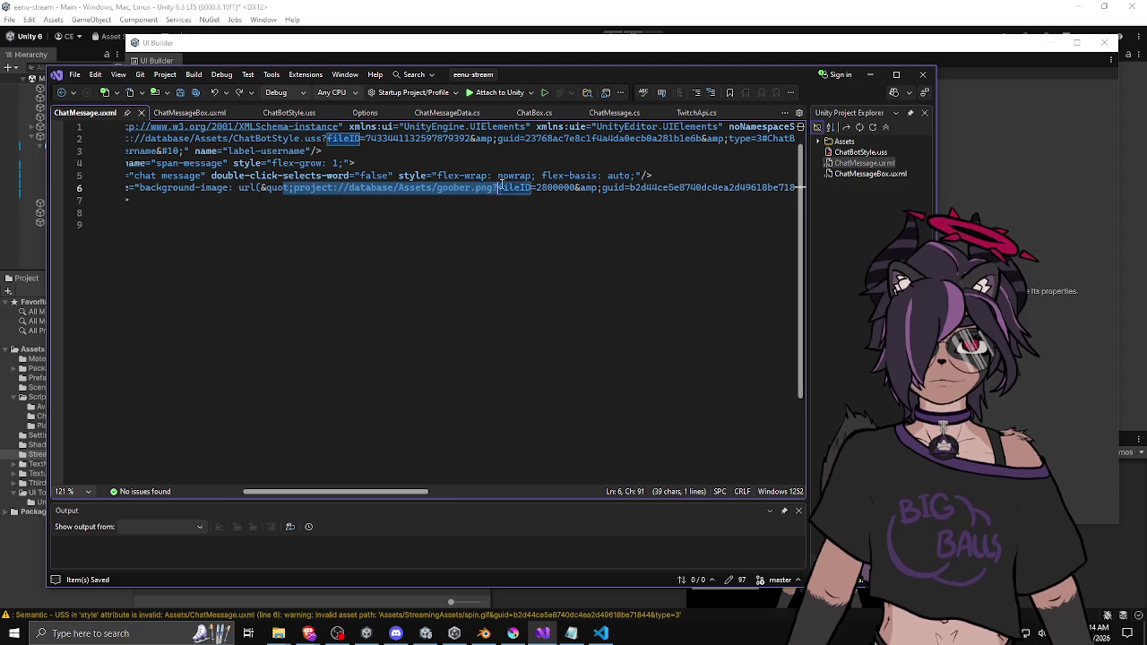
double_click(546, 188)
double_click(686, 187)
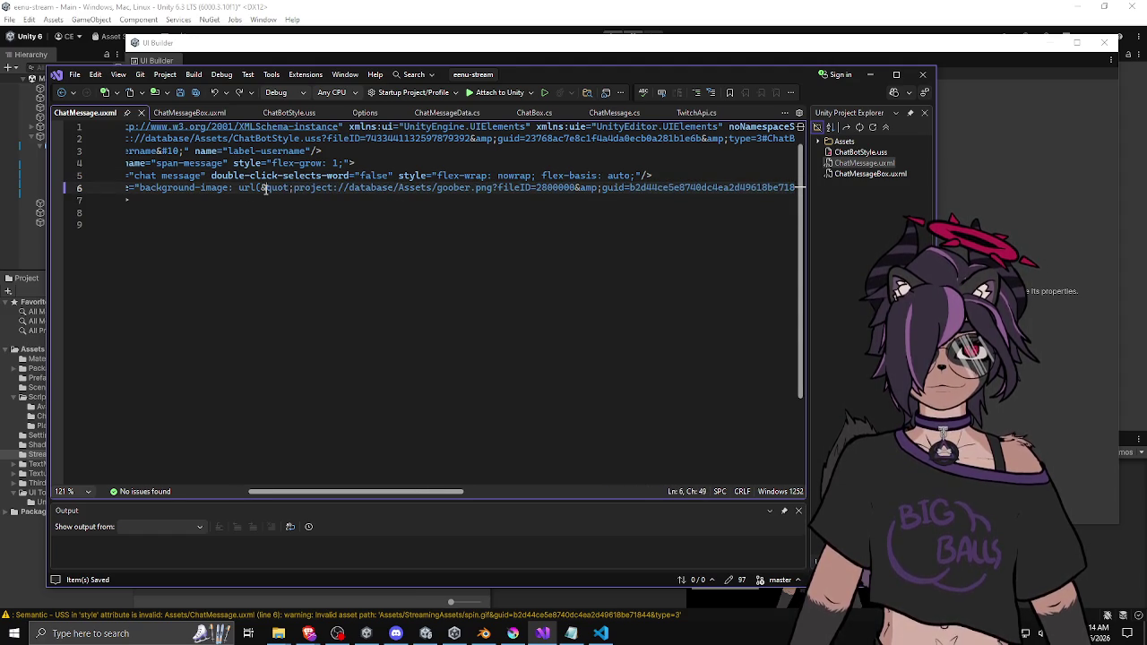
left_click(343, 187)
left_click_drag(291, 188, 473, 187)
left_click(436, 187)
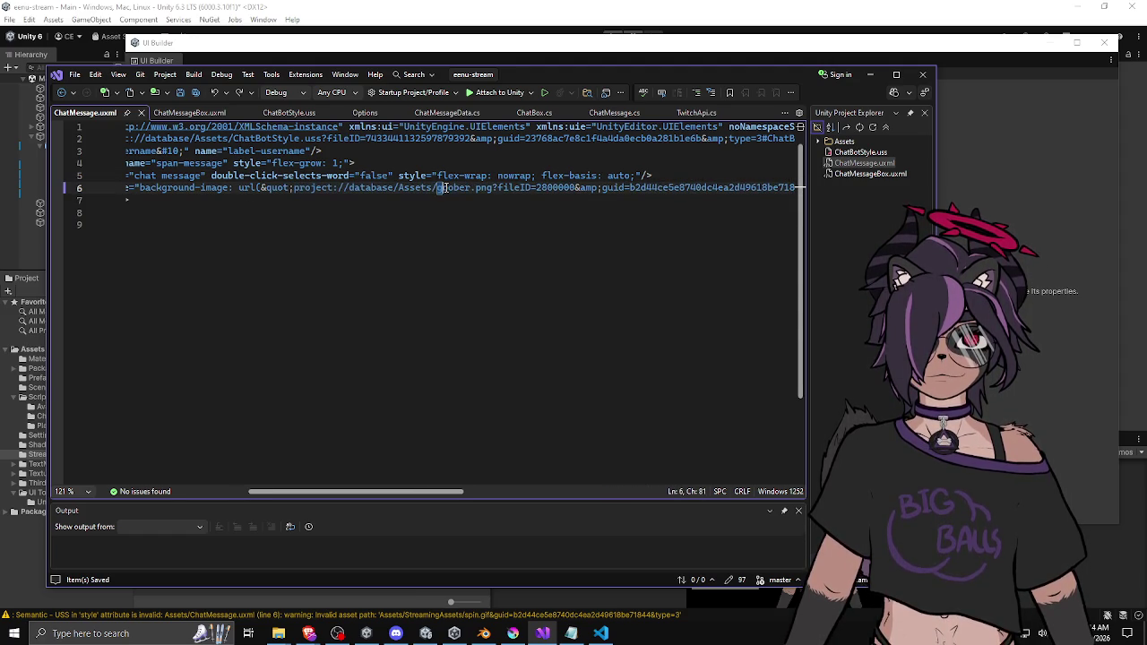
key("alt+Tab")
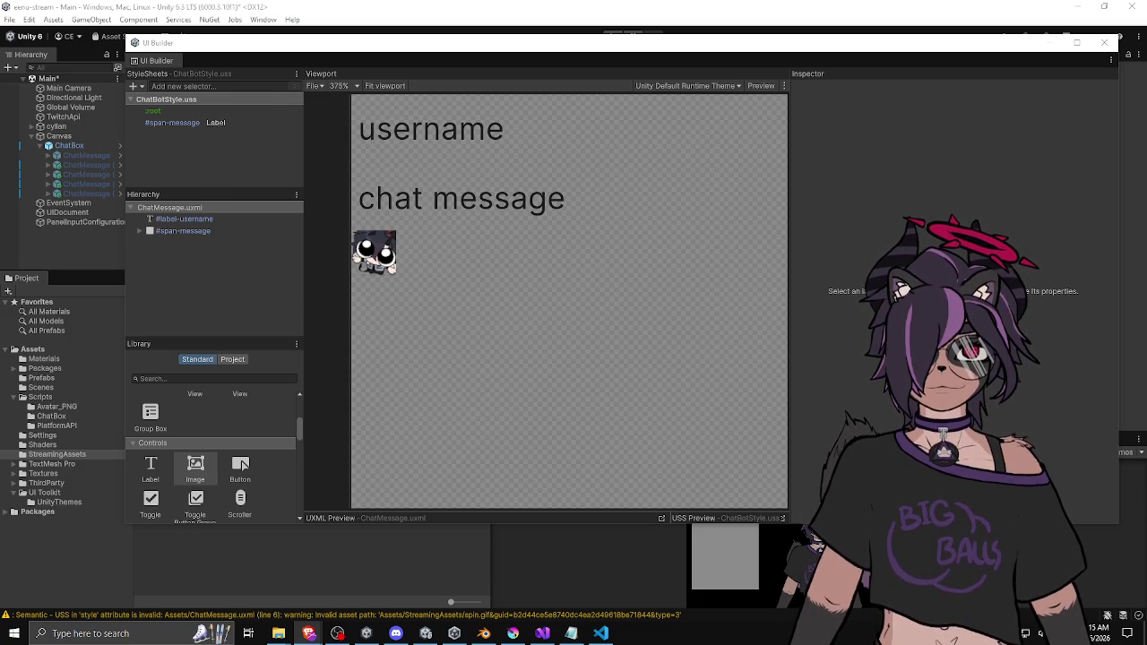
Trim the image url to 'Assets/goober.png', dropping the project://database/ prefix and fileID/guid tail
key("alt+Tab")
mouse_move(398, 187)
left_mouse_down()
mouse_move(663, 187)
mouse_move(266, 188)
left_mouse_up()
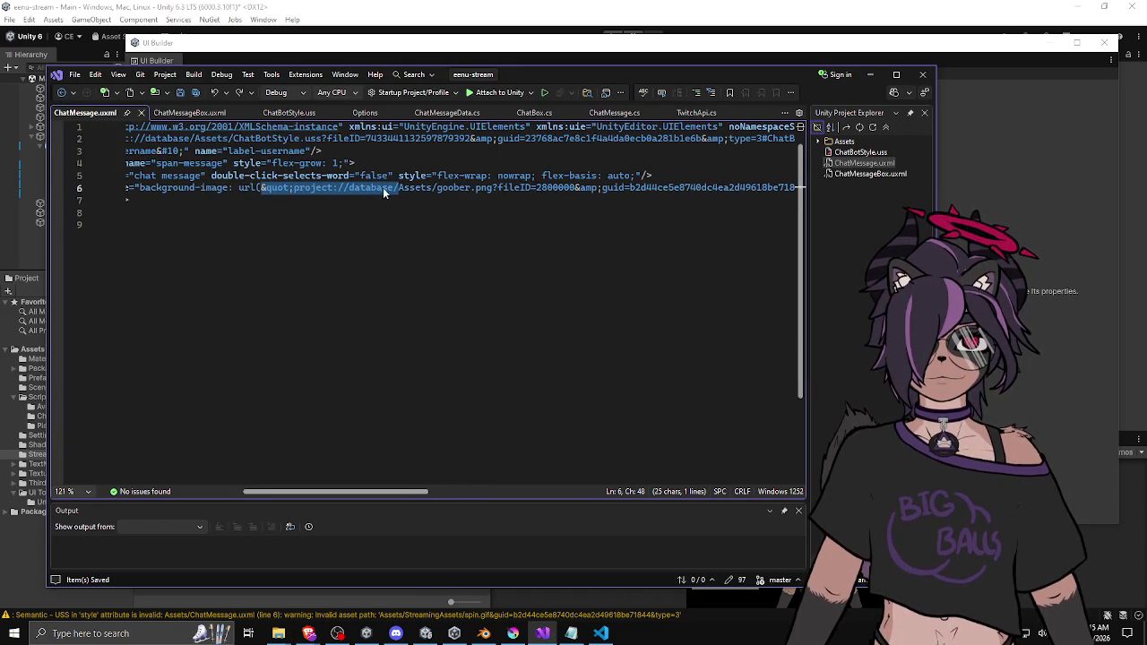
key("Delete")
type("'")
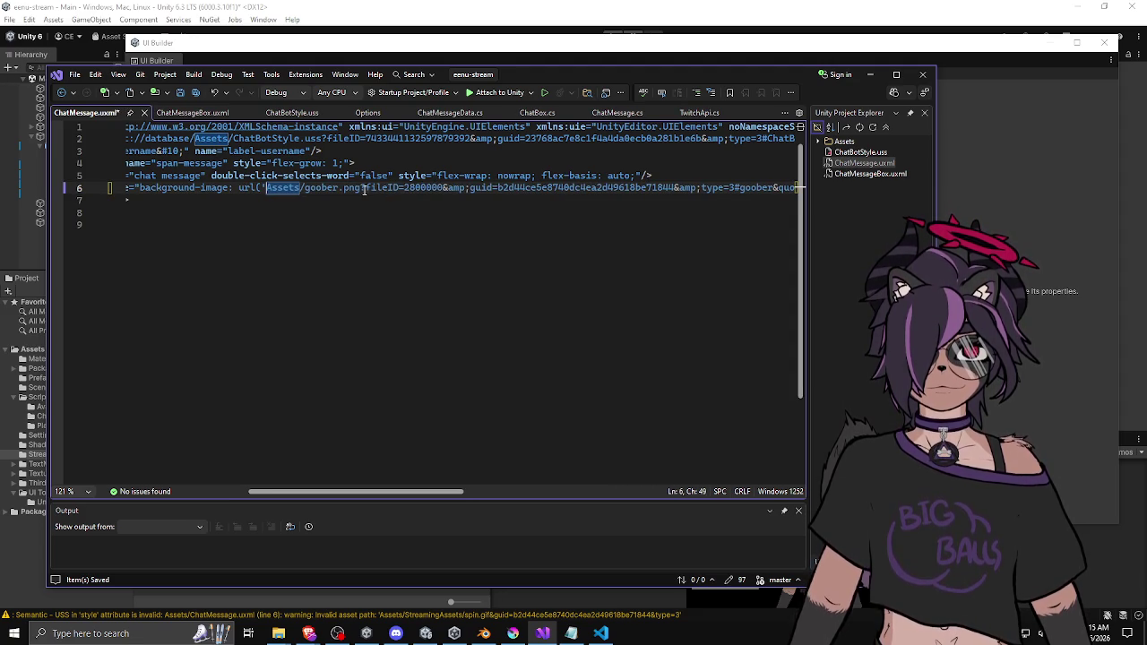
mouse_move(363, 189)
left_mouse_down()
mouse_move(792, 189)
mouse_move(670, 190)
left_mouse_up()
type("'")
left_click(511, 213)
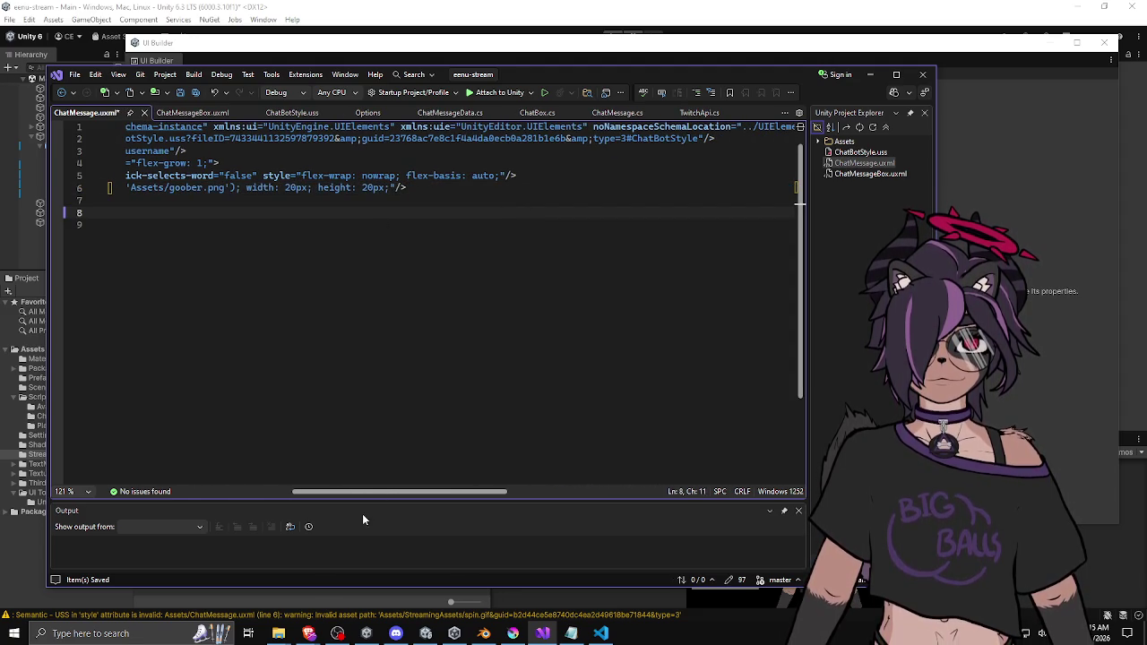
left_click_drag(358, 492, 273, 492)
left_click(513, 200)
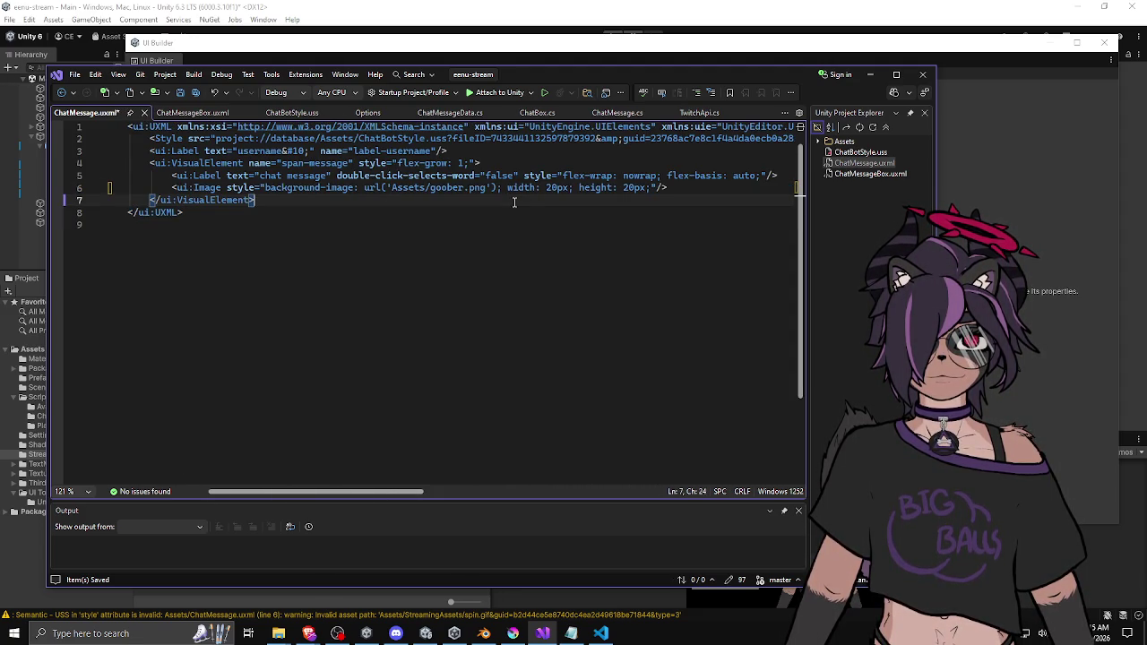
Remove the duplicated Assets folder so the url reads 'goober.png', save, and recheck UI Builder
left_click(480, 44)
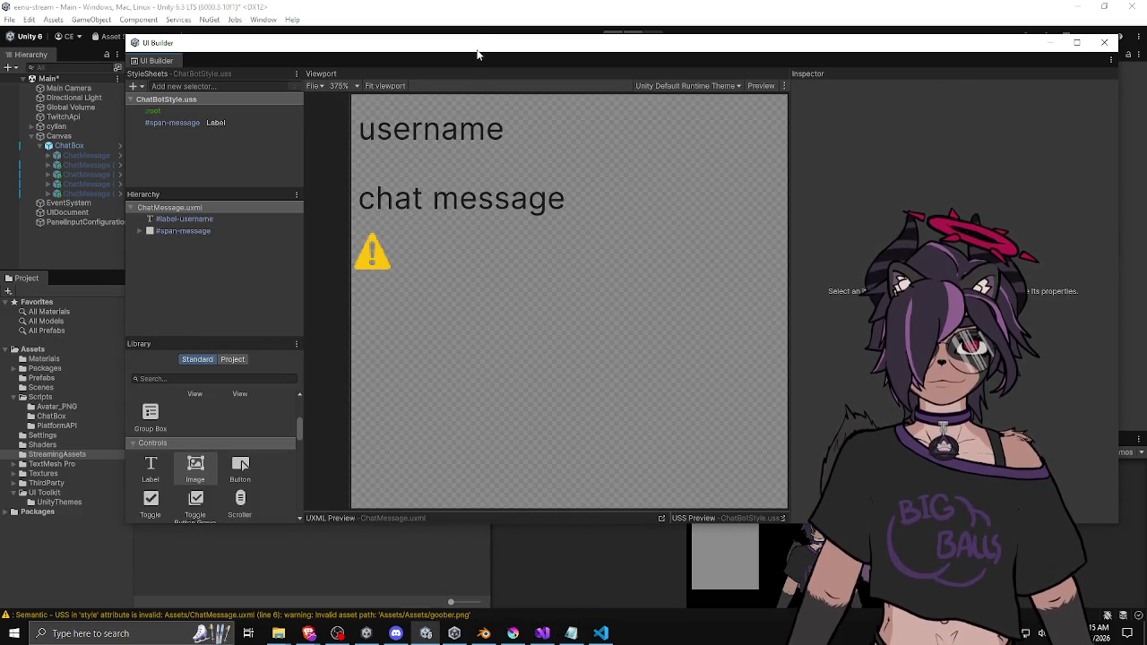
key("alt+Tab")
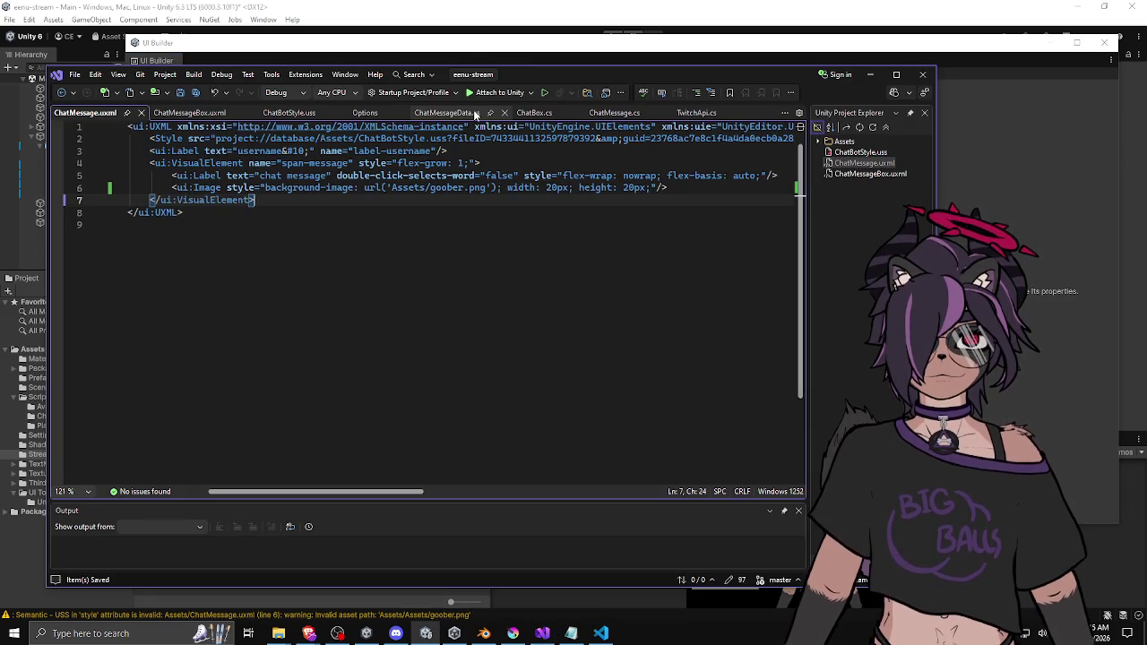
double_click(408, 187)
key("BackSpace")
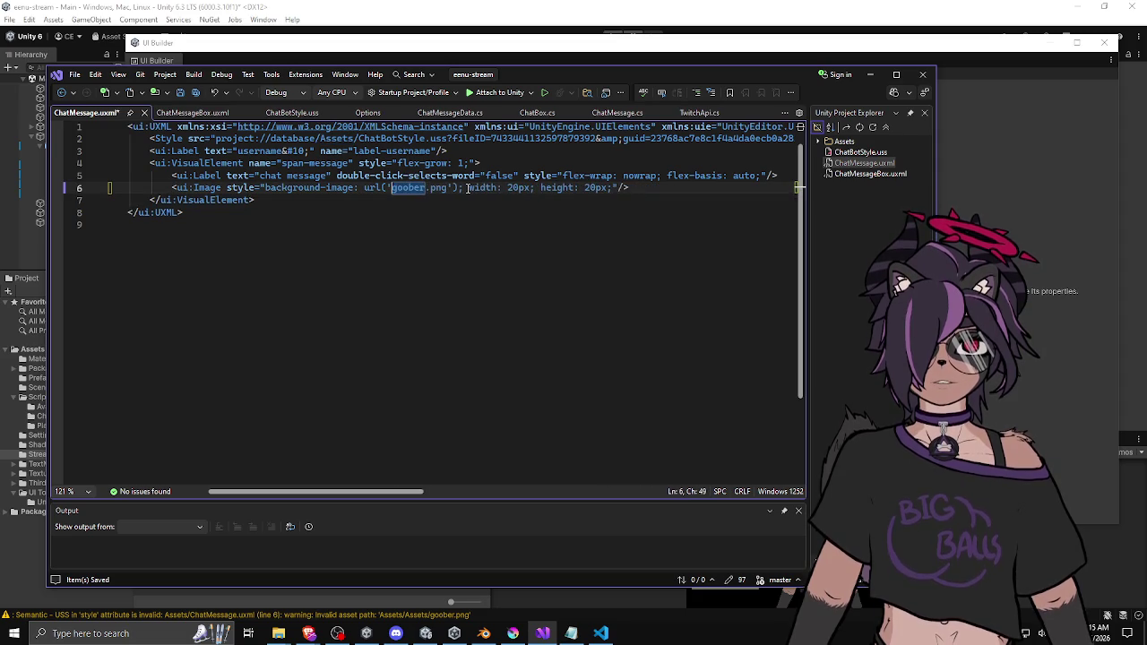
key("ctrl+s")
left_click(492, 44)
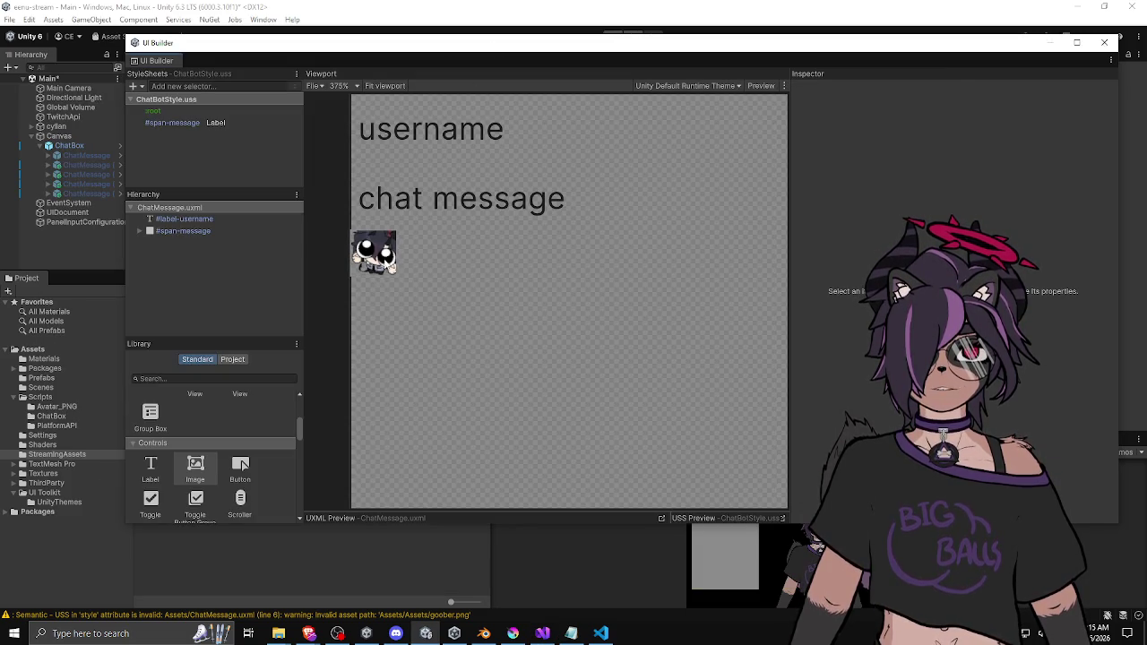
left_click(469, 259)
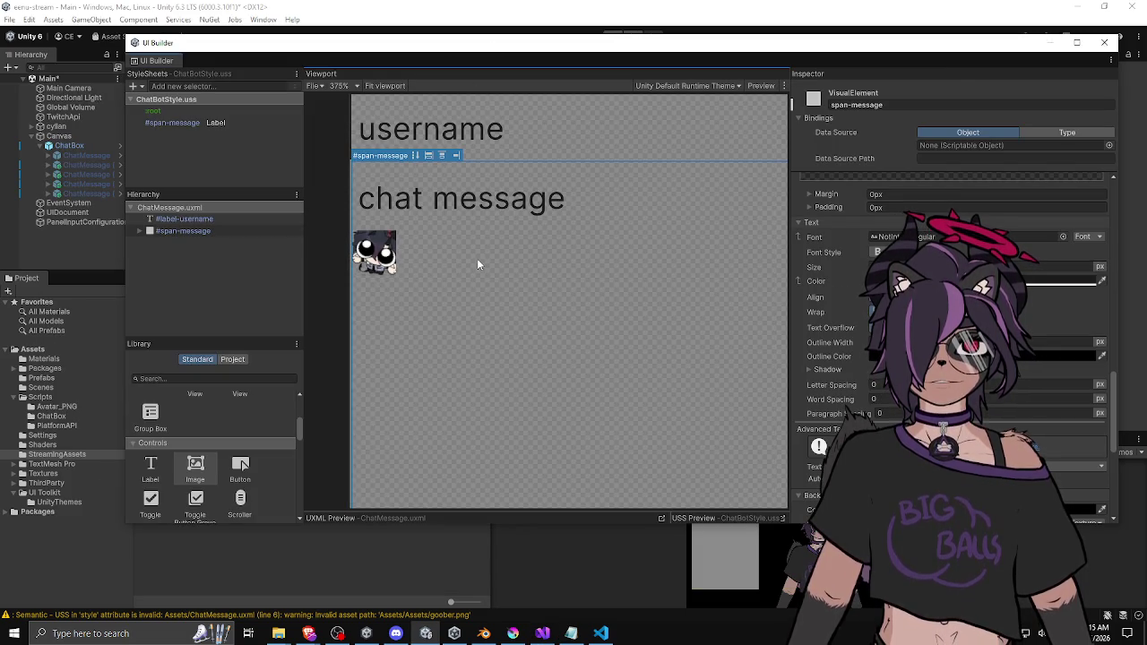
key("alt+Tab")
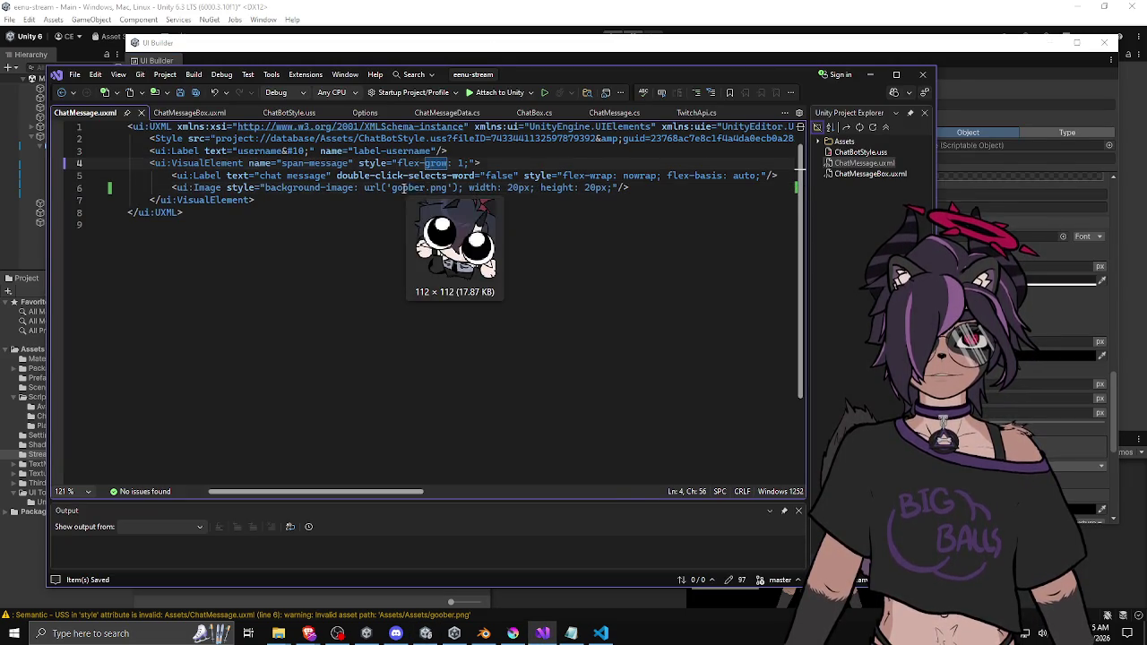
Change the image url from goober.png to StreamingAssets/spin.gif, save, and view it in UI Builder
double_click(403, 188)
key("Down")
key("Down")
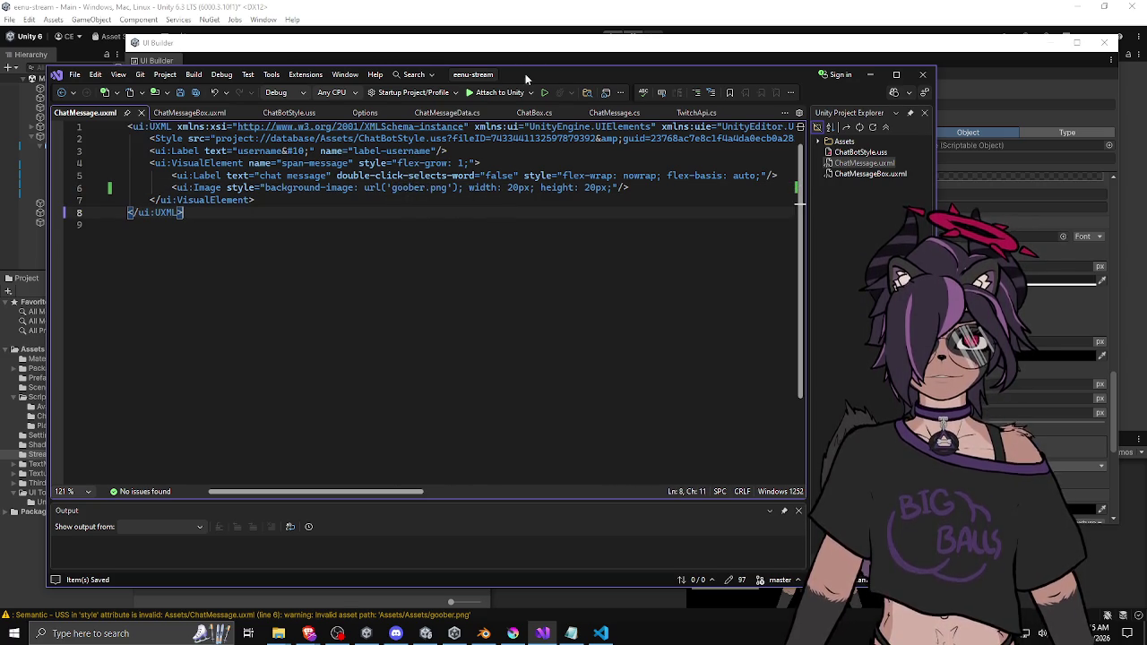
left_click_drag(525, 74, 537, 79)
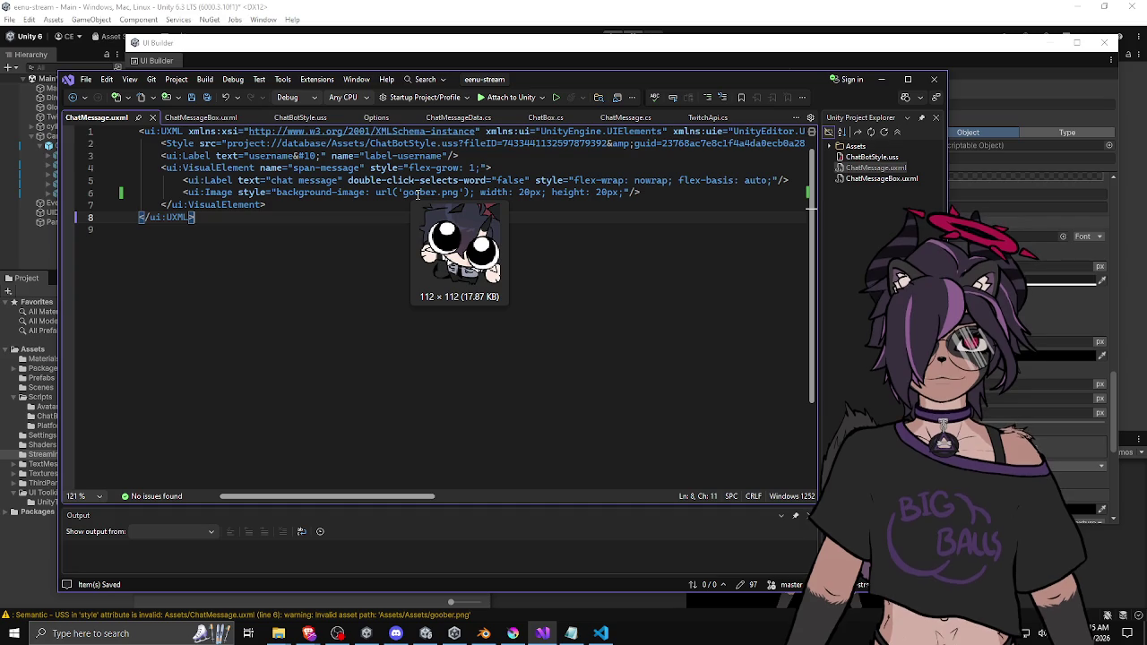
double_click(417, 193)
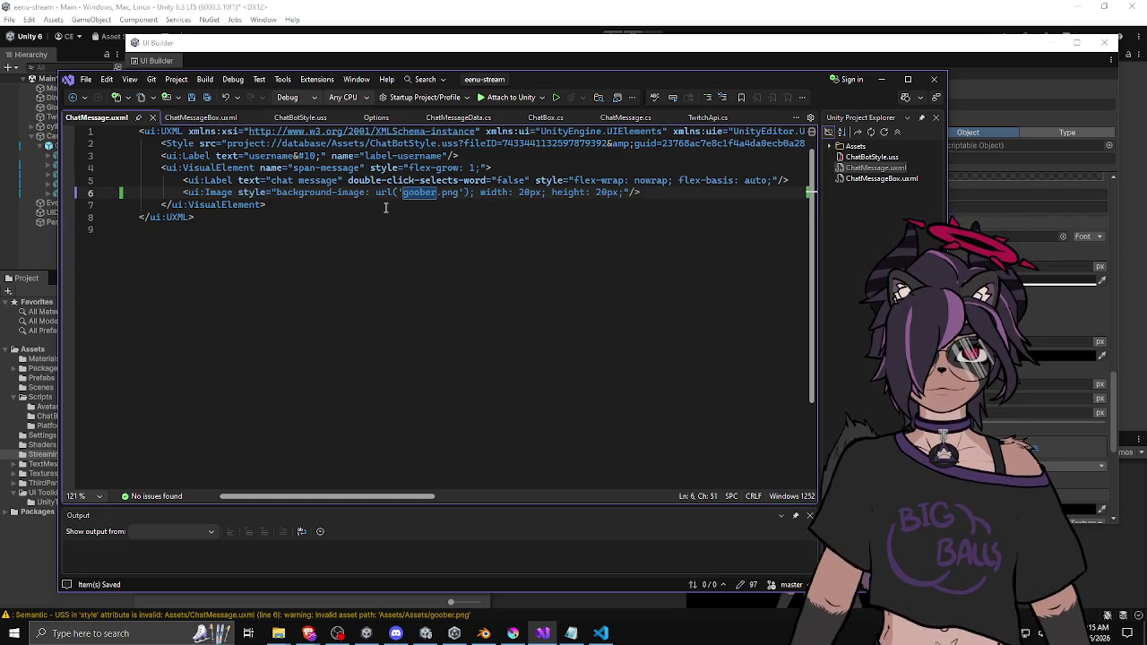
mouse_move(452, 195)
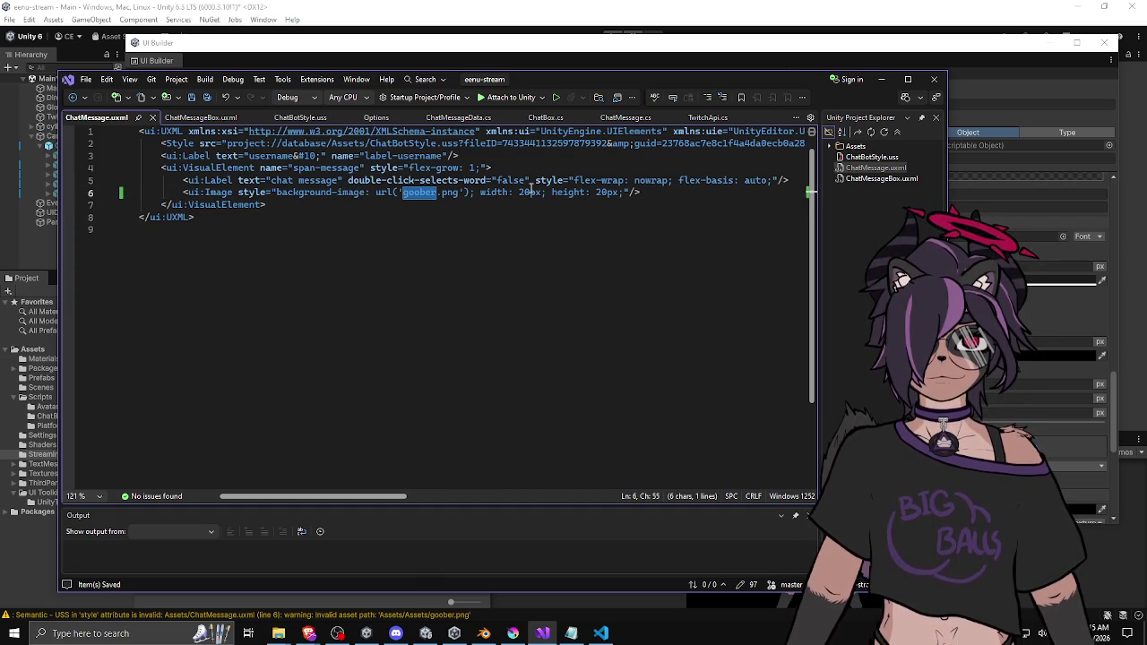
type("StreamingAssets/")
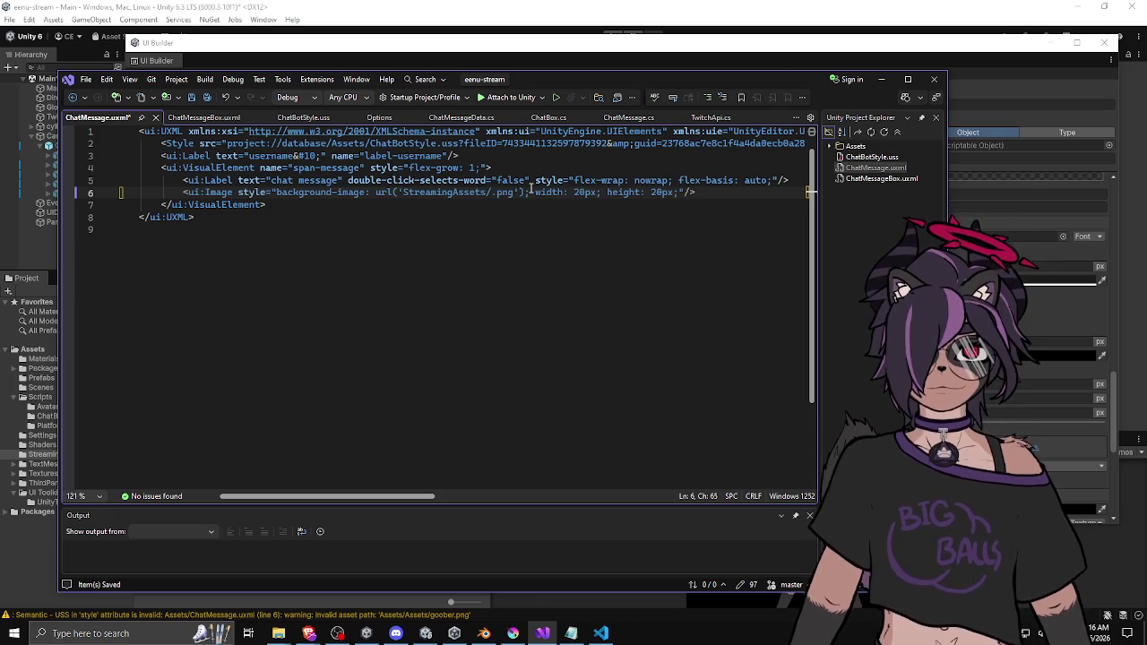
type("spin")
double_click(528, 191)
type("gif")
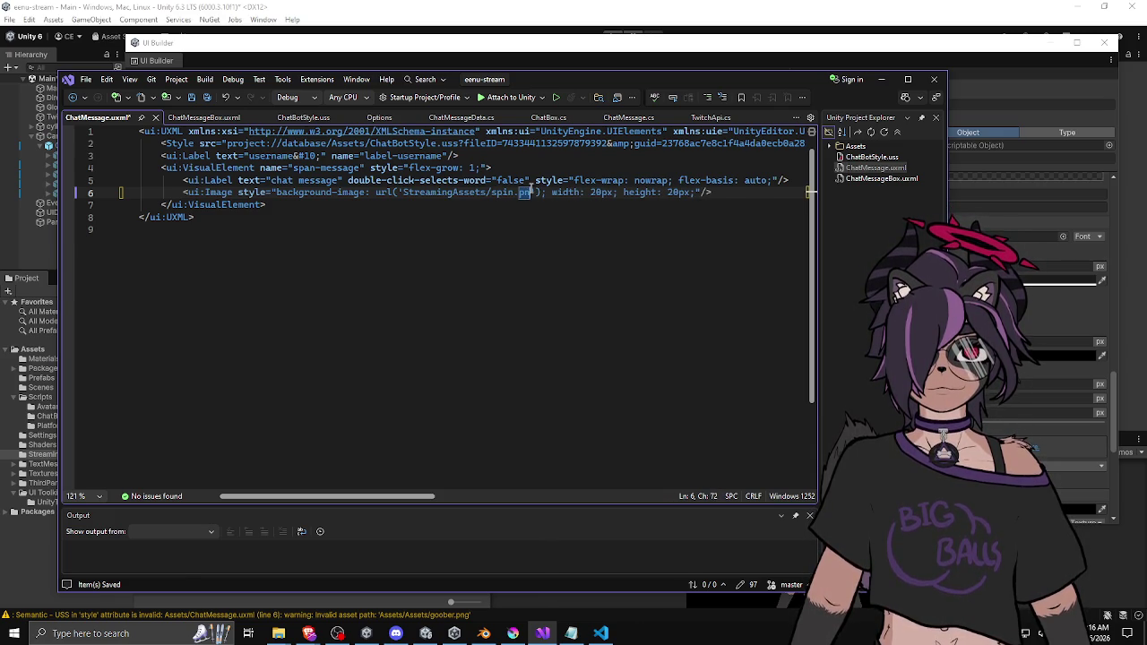
key("ctrl+s")
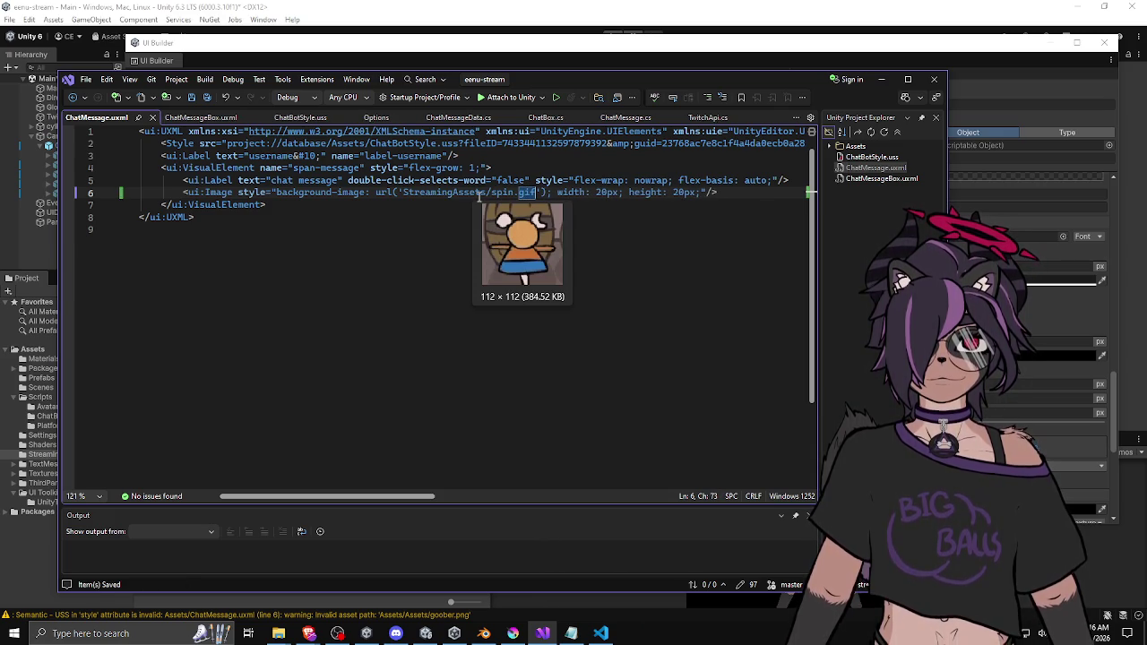
left_click(431, 217)
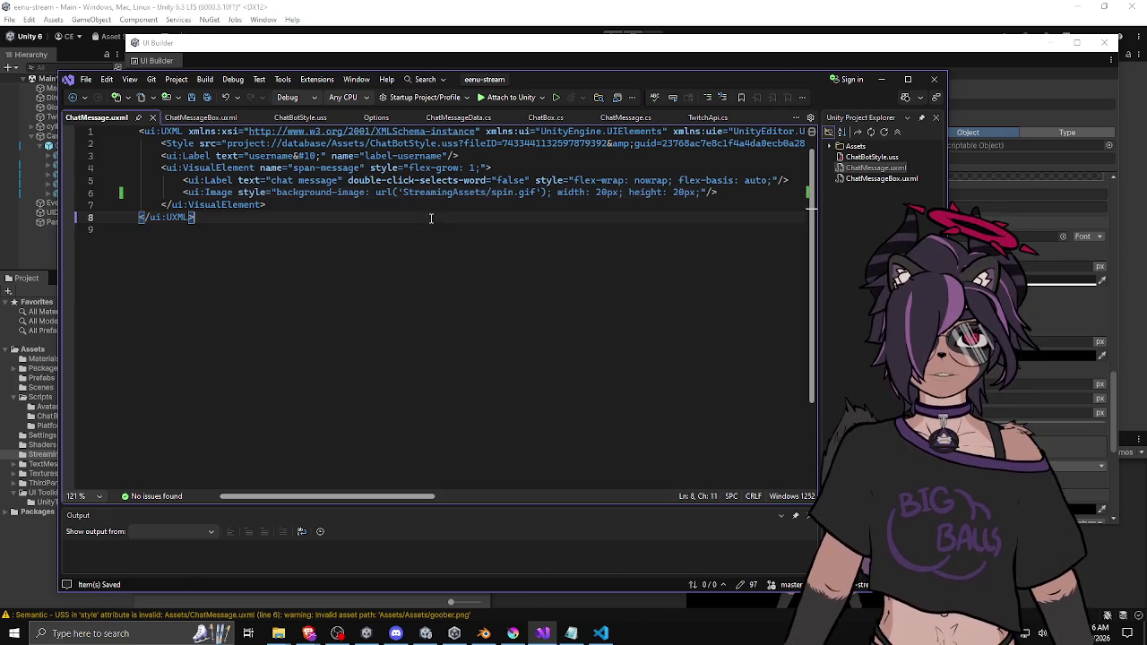
left_click(568, 66)
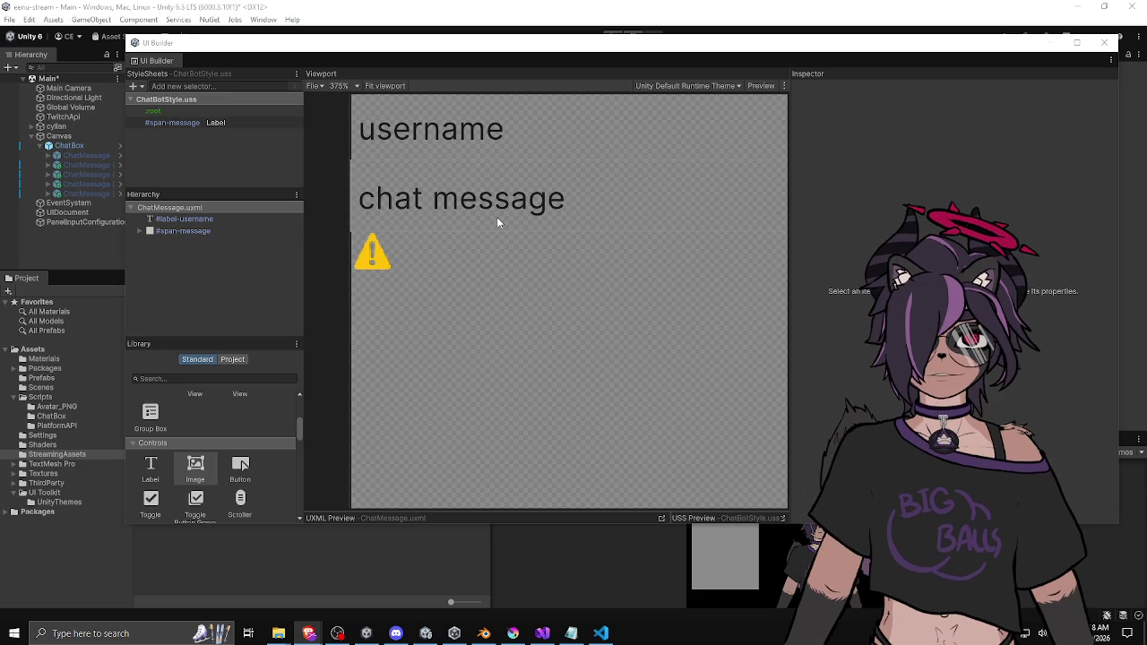
Drag the left panel divider leftward to widen the UI Builder Viewport
left_click(292, 265)
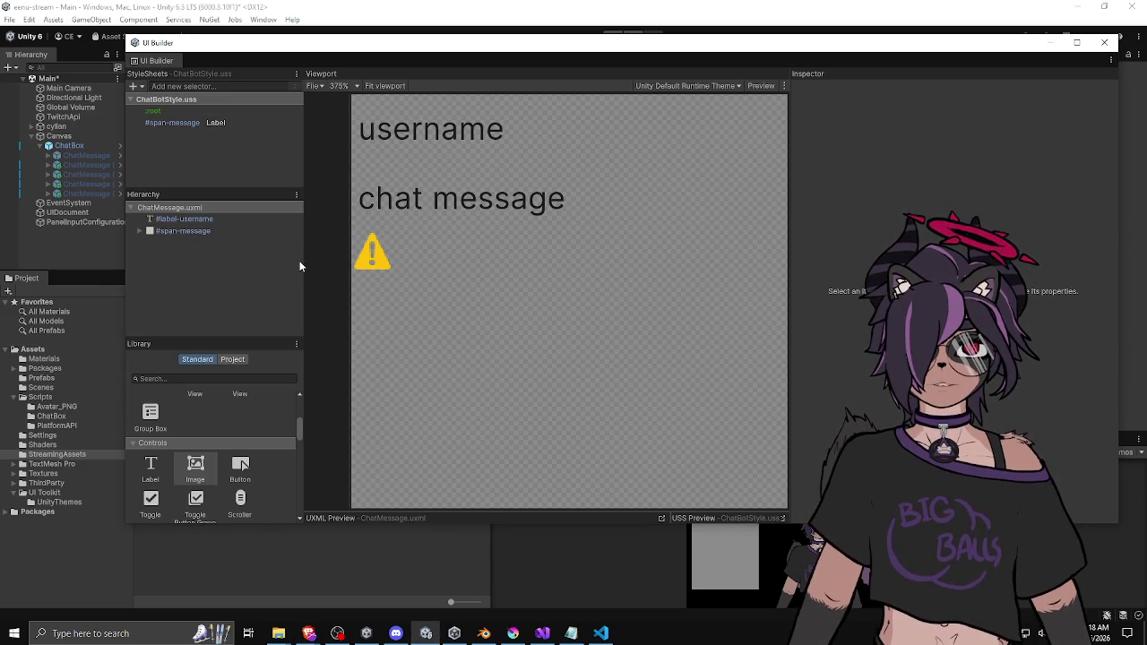
left_click_drag(303, 265, 283, 265)
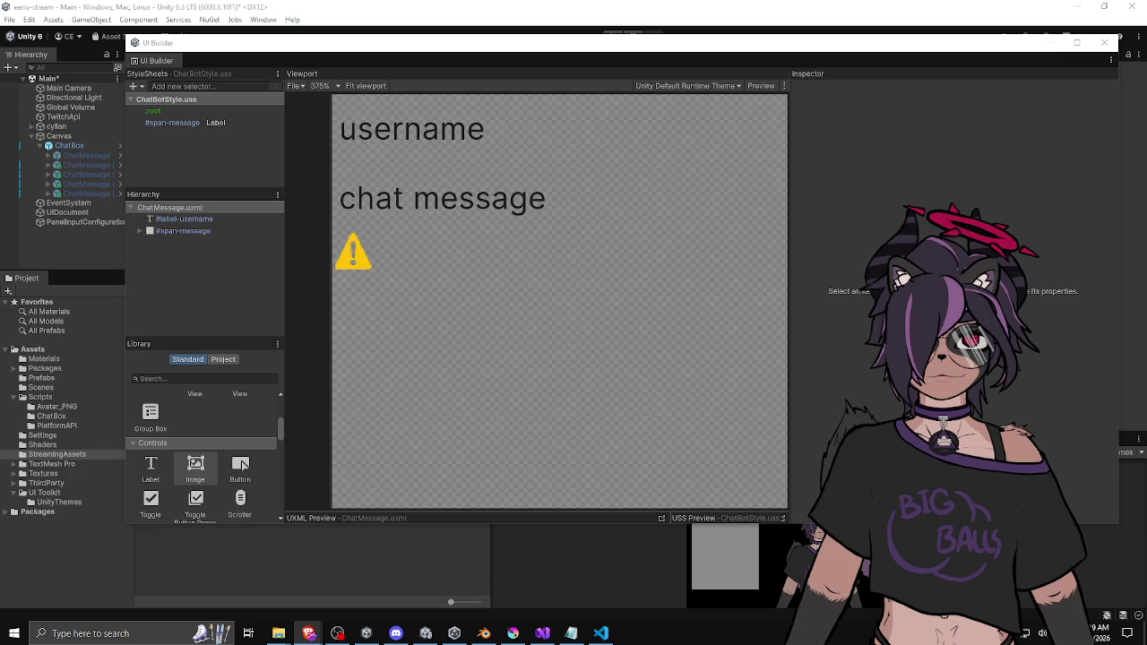
Select the warning-icon Image inside #span-message to show its properties in the Inspector
left_click(353, 267)
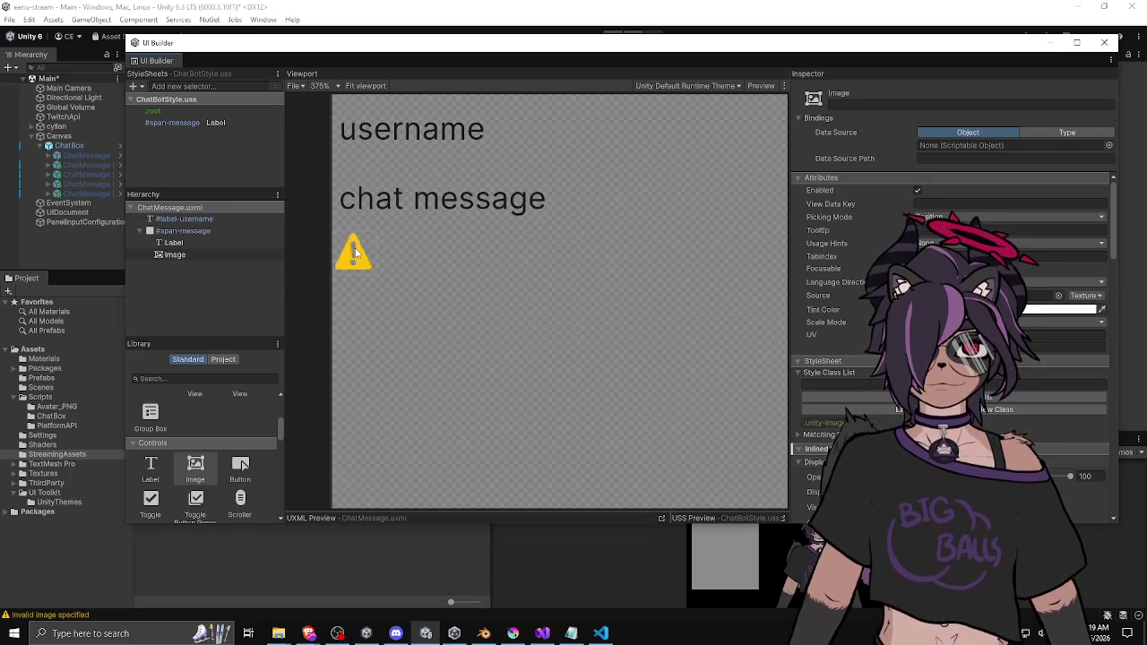
left_click(197, 255)
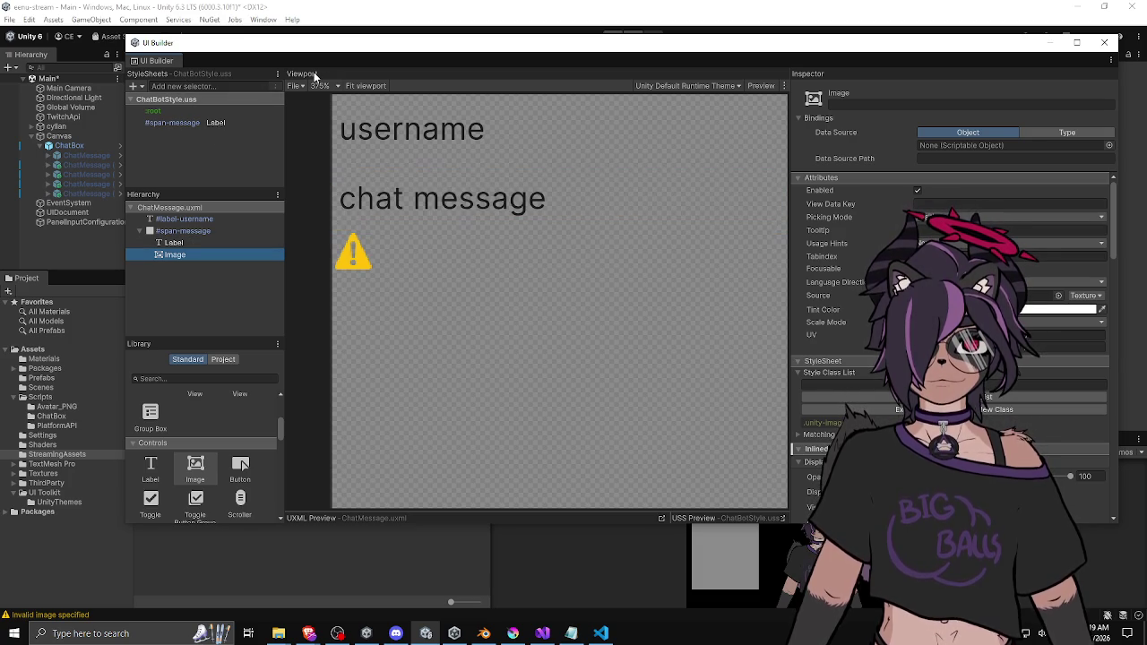
mouse_move(243, 46)
left_mouse_down()
mouse_move(99, 50)
mouse_move(178, 70)
left_mouse_up()
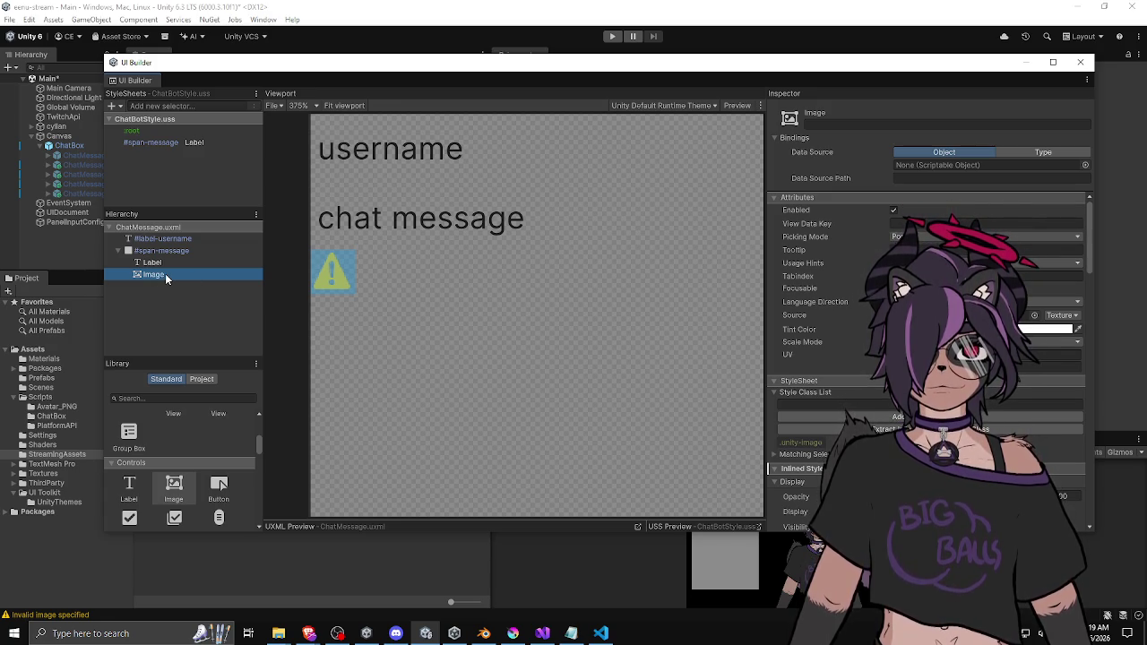
mouse_move(264, 276)
left_mouse_down()
mouse_move(243, 276)
mouse_move(268, 273)
left_mouse_up()
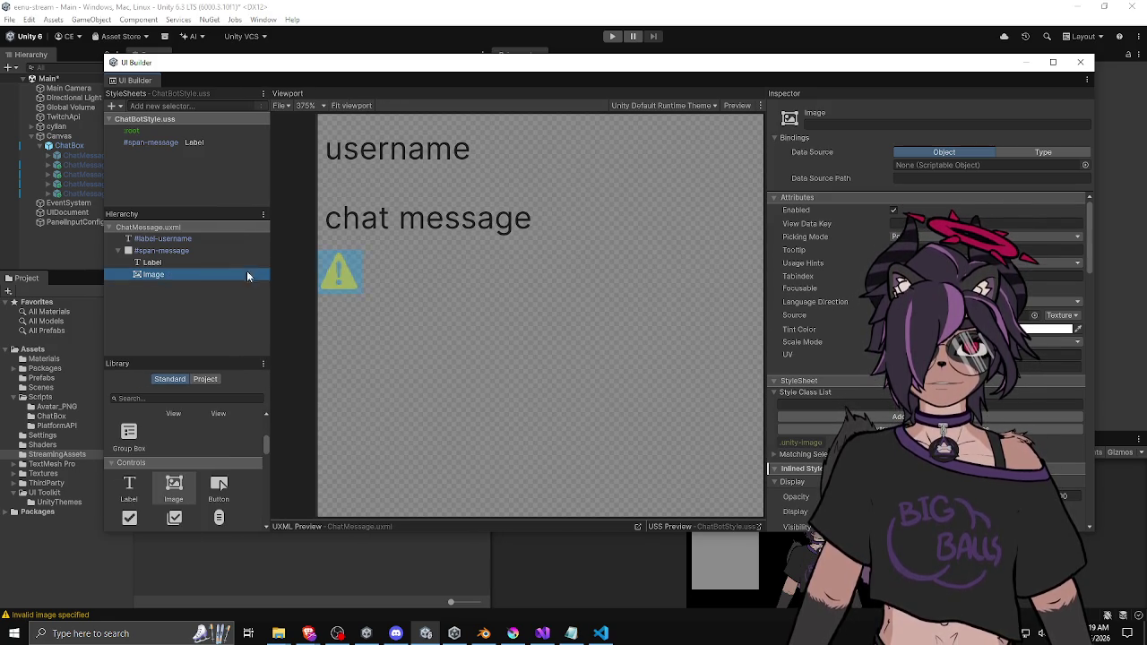
left_click(170, 274)
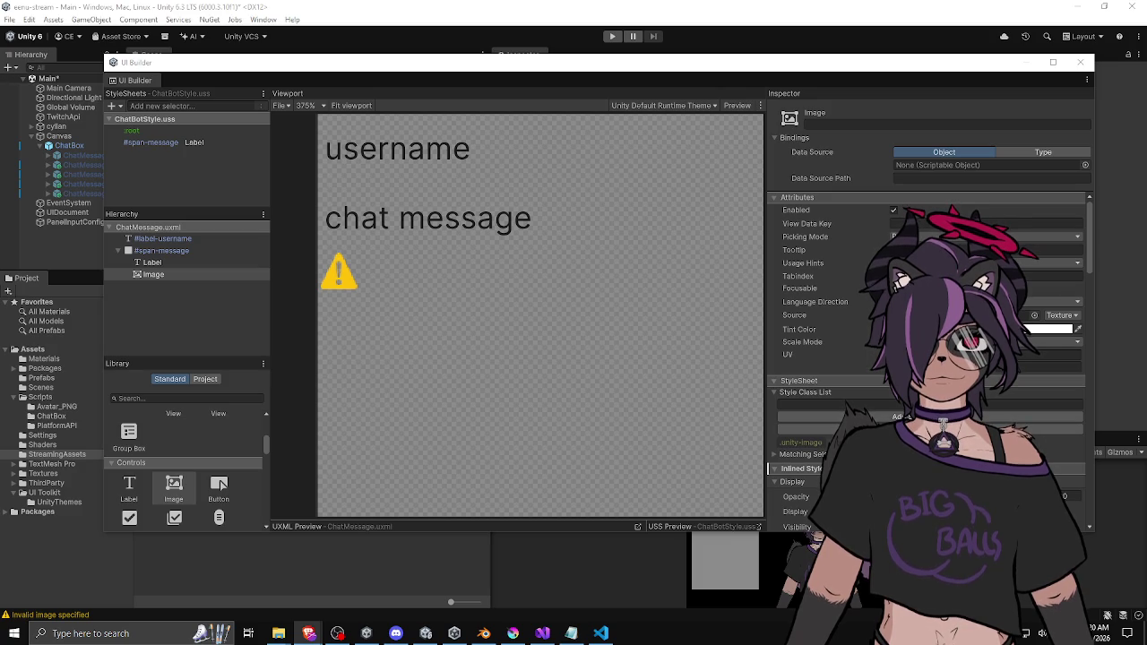
scroll(202, 456, "down", 5)
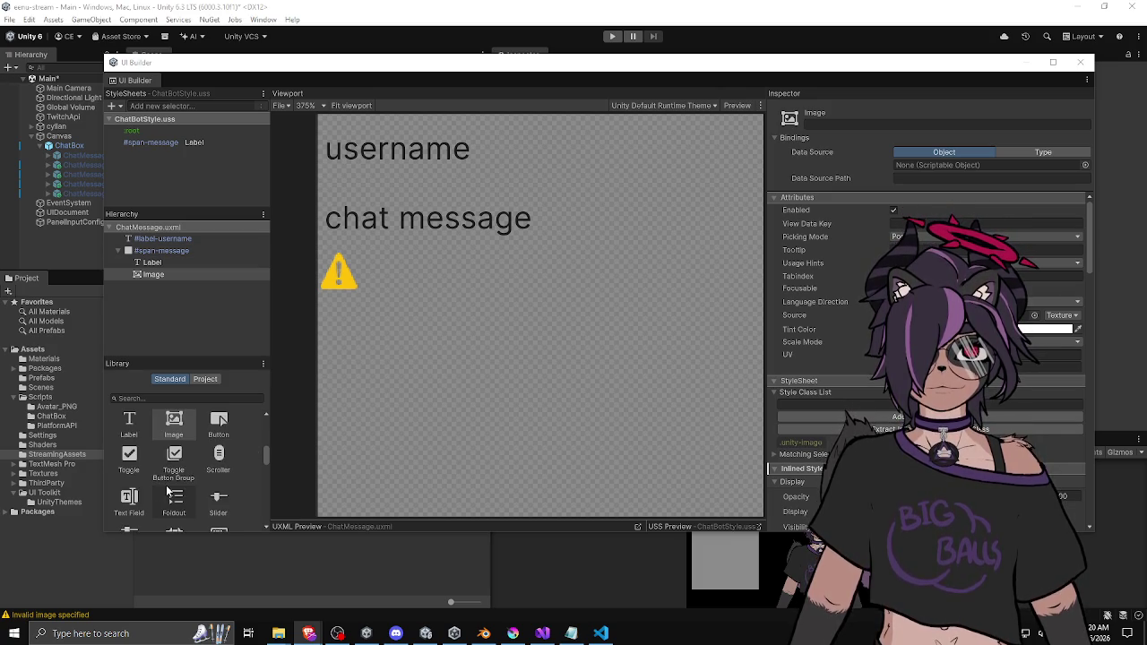
scroll(166, 485, "up", 1)
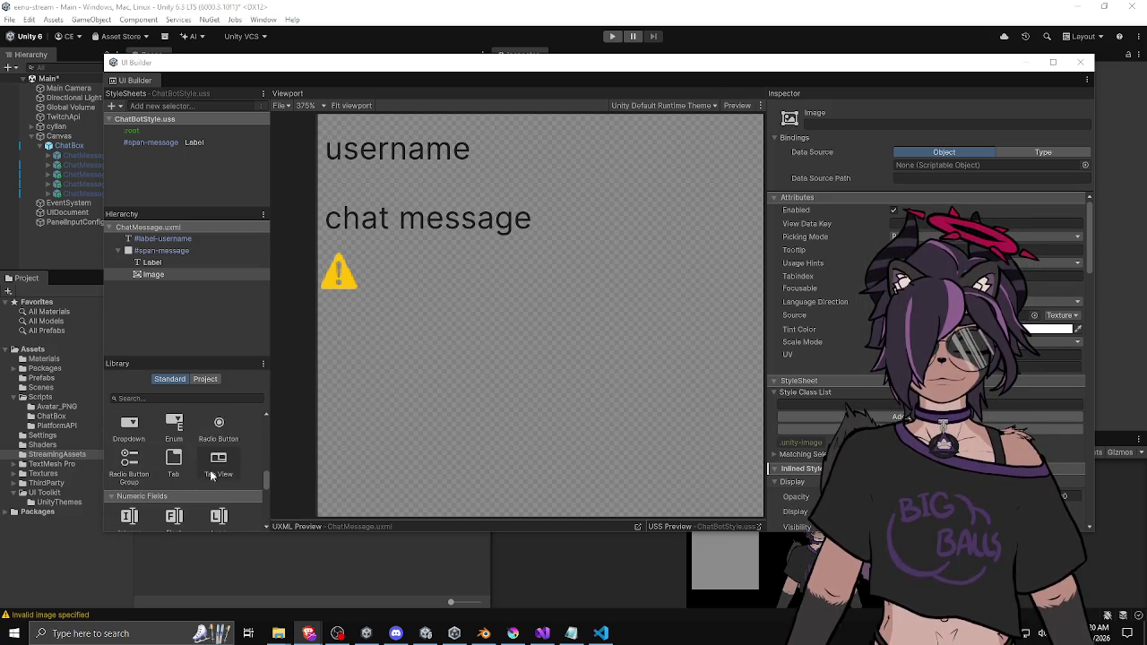
scroll(243, 455, "up", 4)
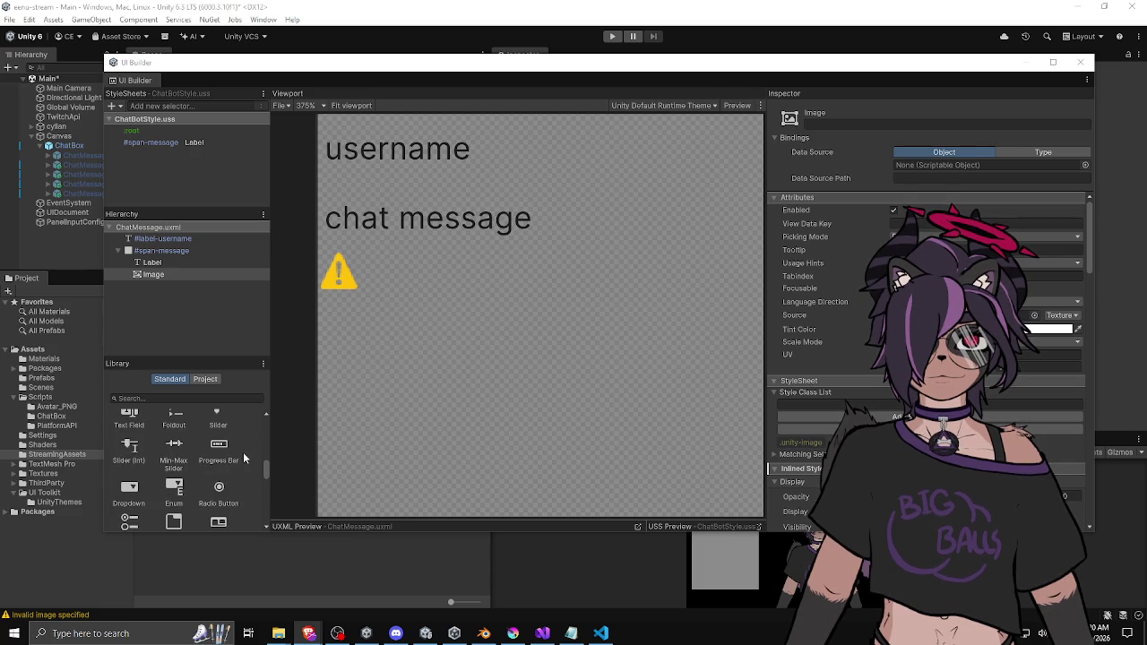
scroll(244, 457, "up", 4)
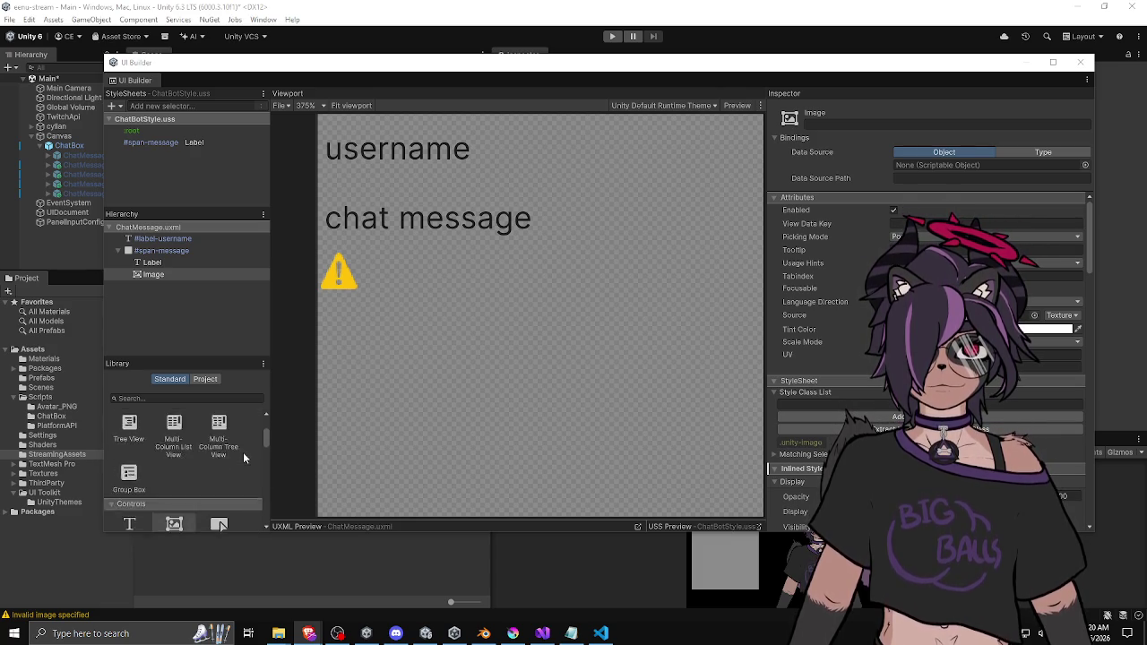
scroll(243, 452, "down", 15)
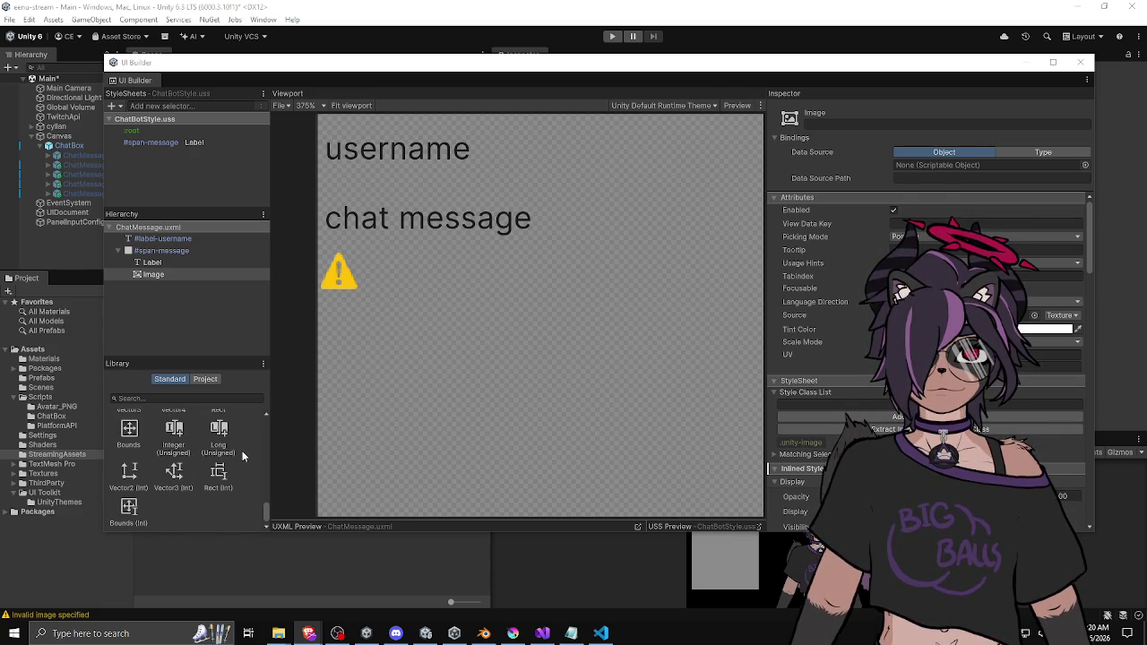
scroll(242, 456, "up", 3)
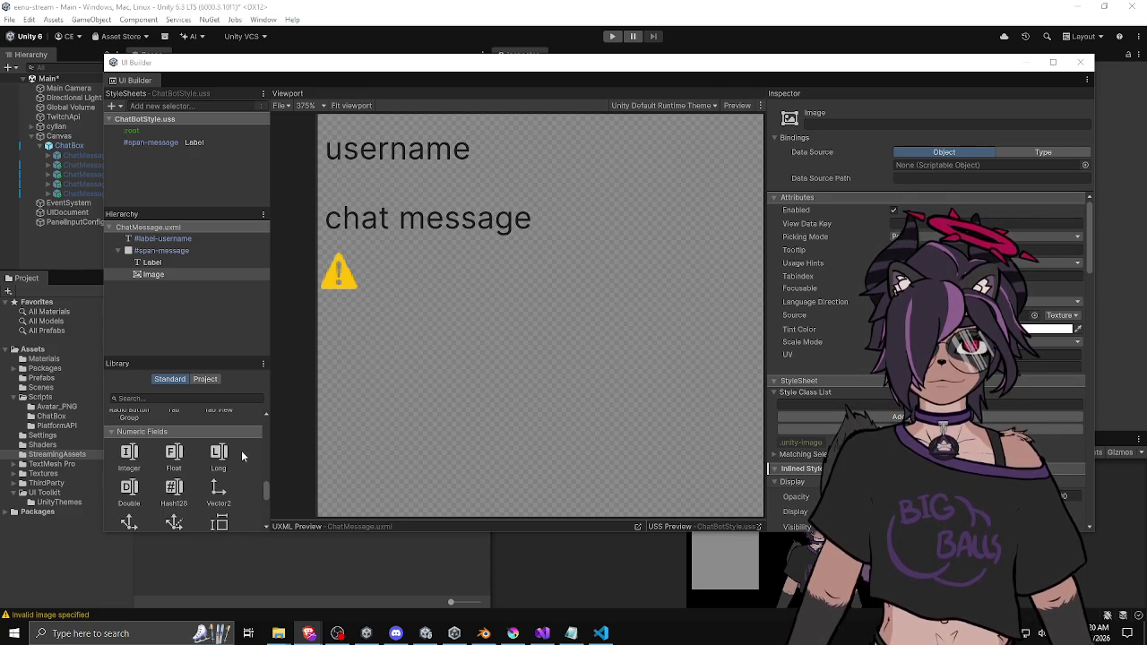
scroll(240, 450, "up", 3)
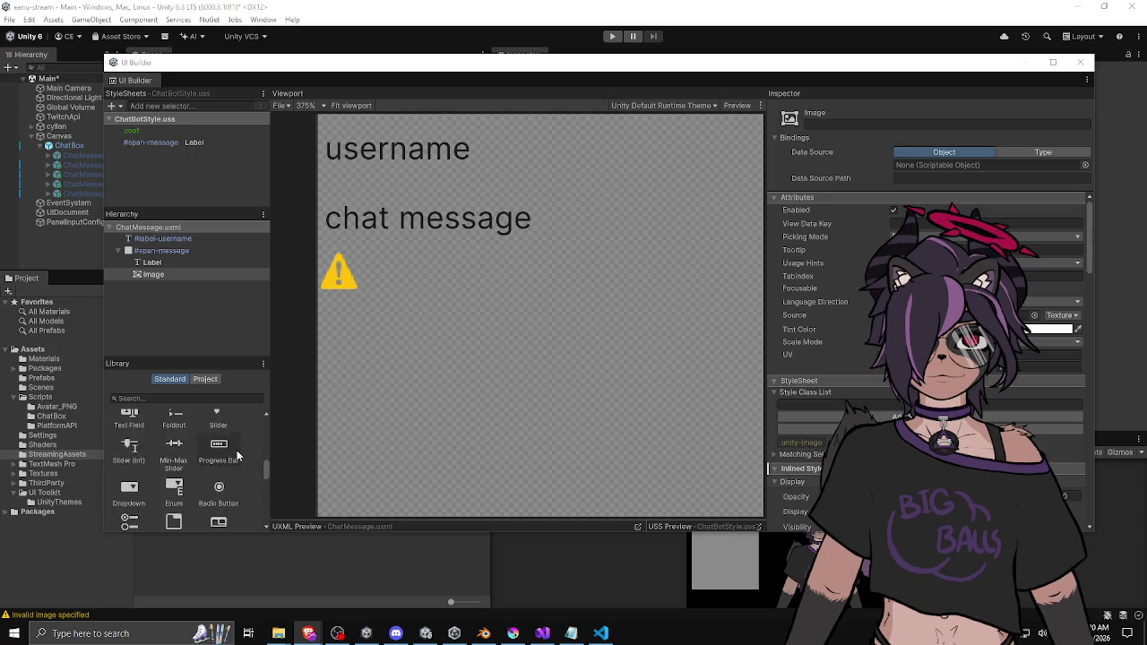
scroll(236, 450, "down", 1)
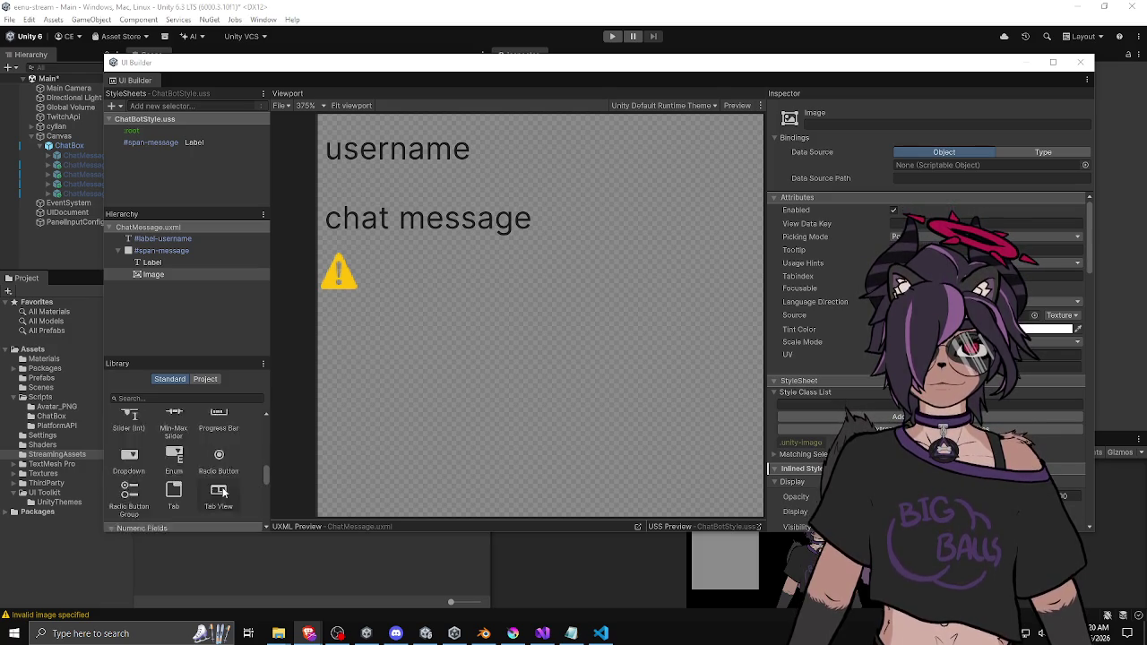
scroll(223, 492, "up", 6)
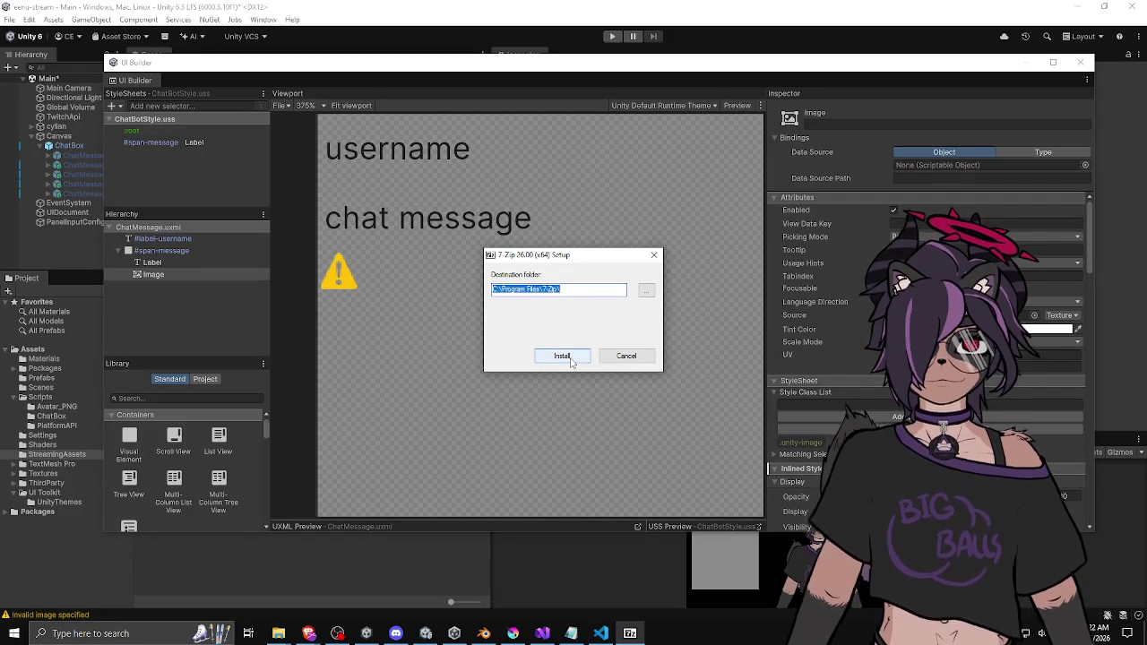
Switch away from the 7-Zip Setup dialog to the other open windows
key("alt+Tab")
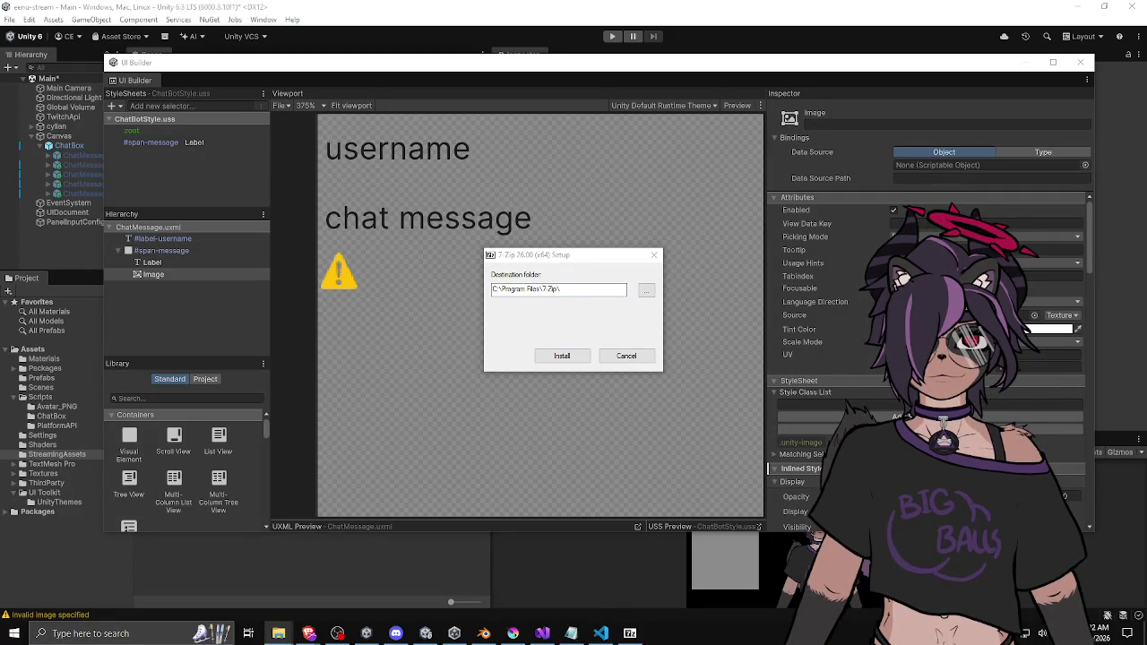
key("alt+Tab")
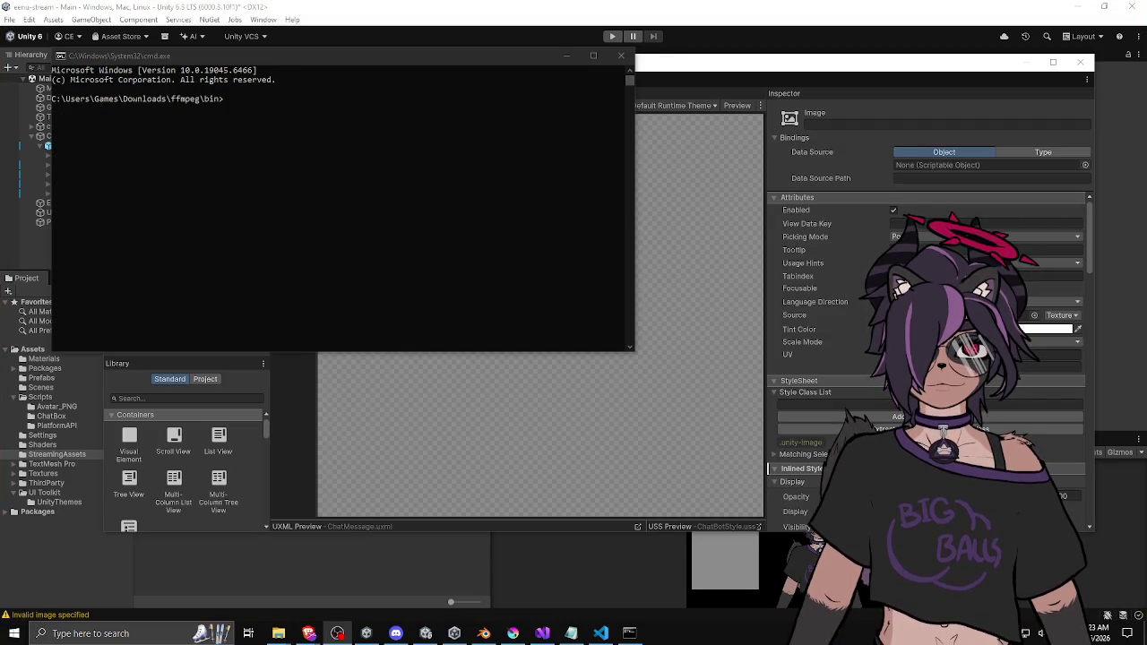
Compose and run an ffmpeg command converting Downloads\mlem.gif to mlem.webm
left_click(389, 141)
left_click_drag(302, 63, 287, 116)
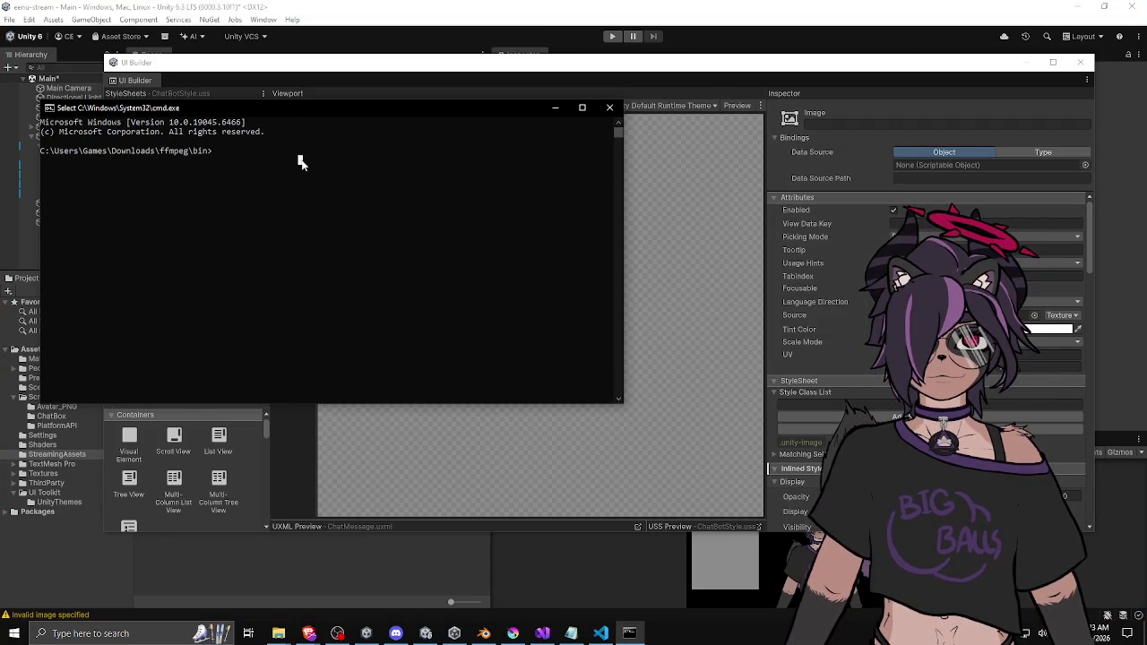
left_click(299, 162)
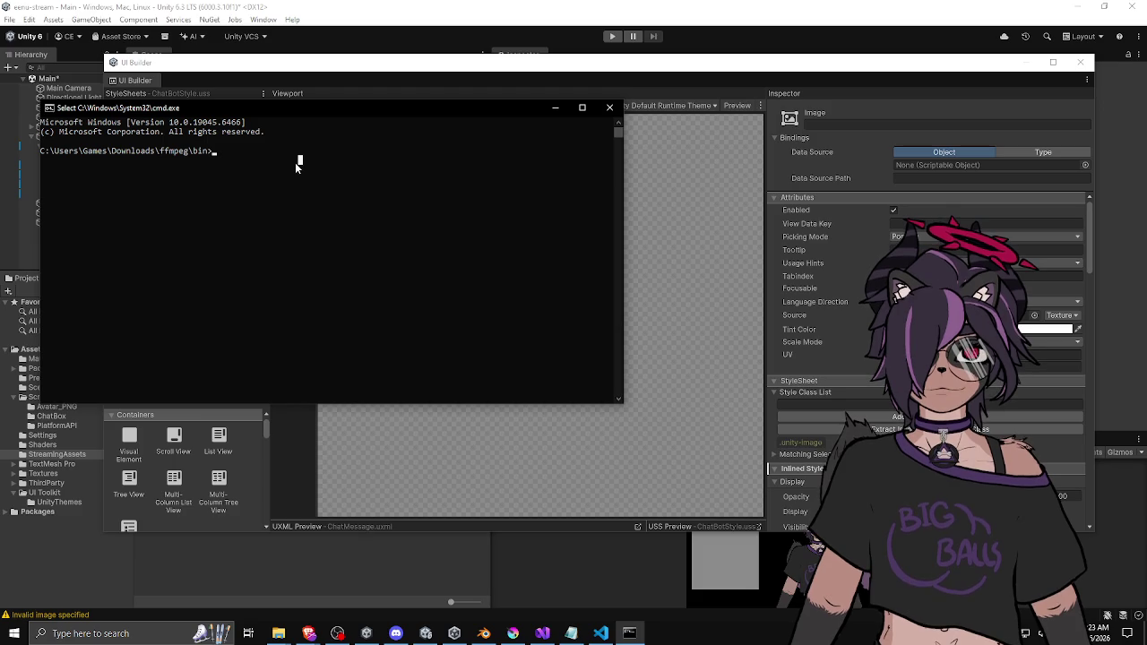
type("ffmpeg -iu")
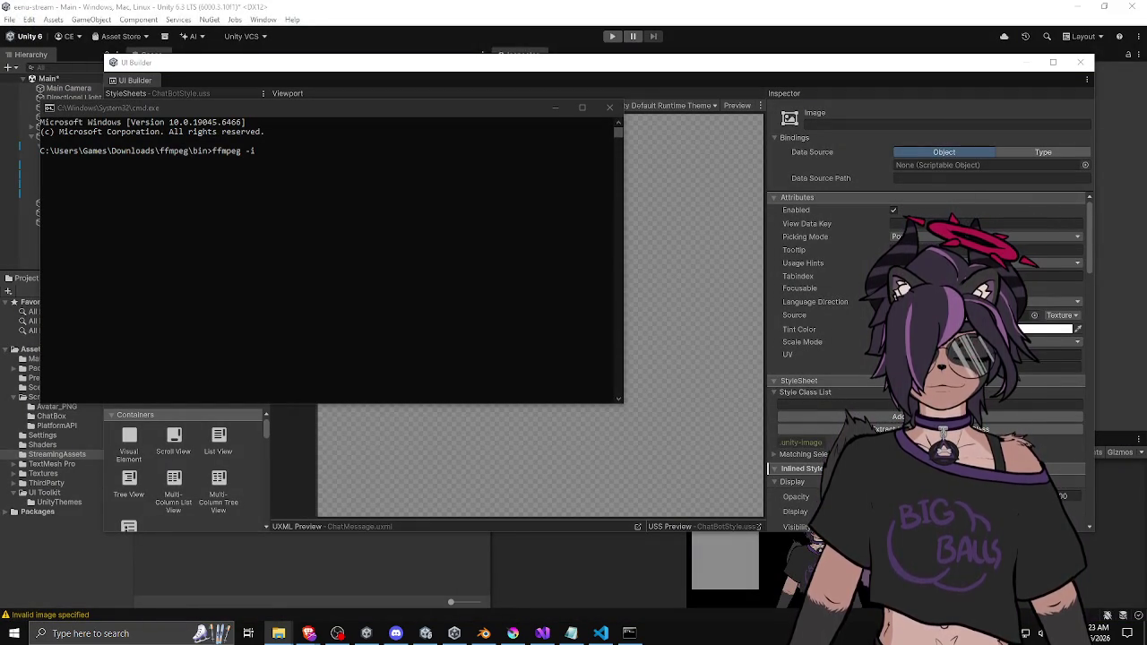
left_click_drag(485, 298, 379, 260)
left_click(417, 113)
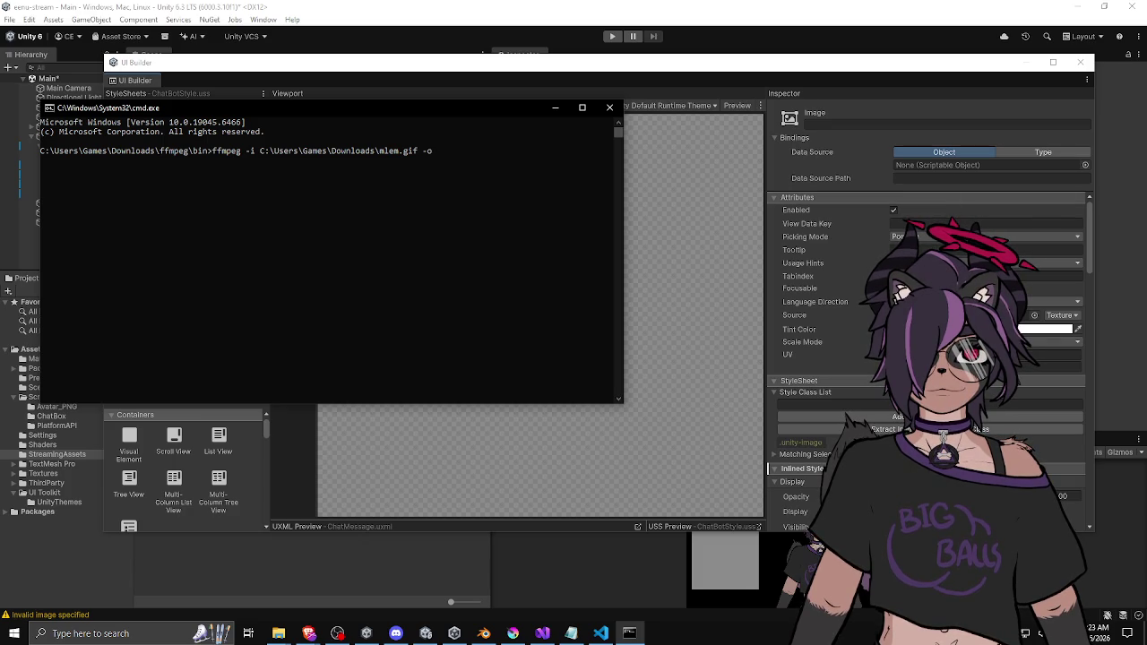
type("C:\\Users\\Games\\Downloads\\mlem.gif")
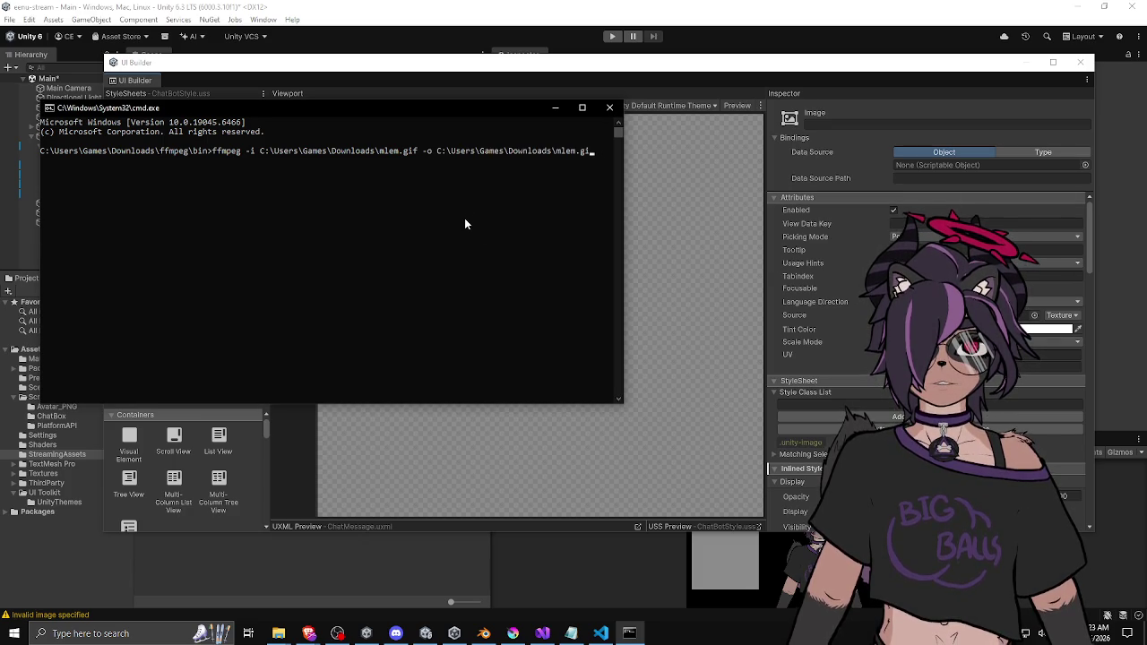
key("BackSpace")
key("BackSpace")
key("BackSpace")
type("webm")
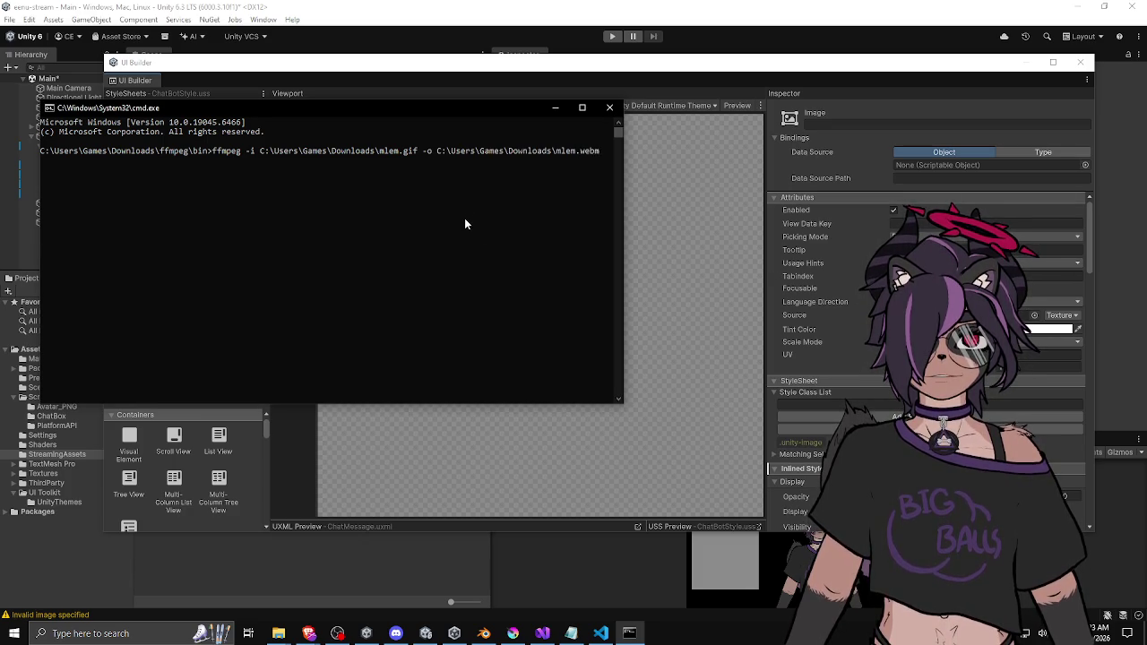
key("Return")
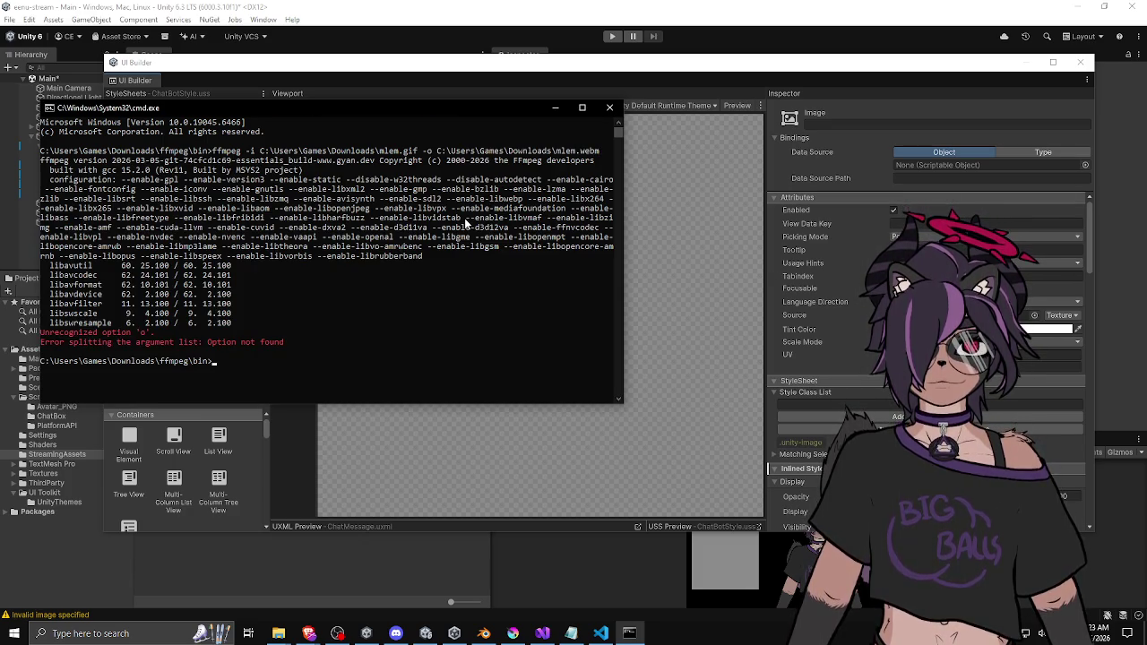
Rerun the conversion without the -o option, then again with -strict added
key("Up")
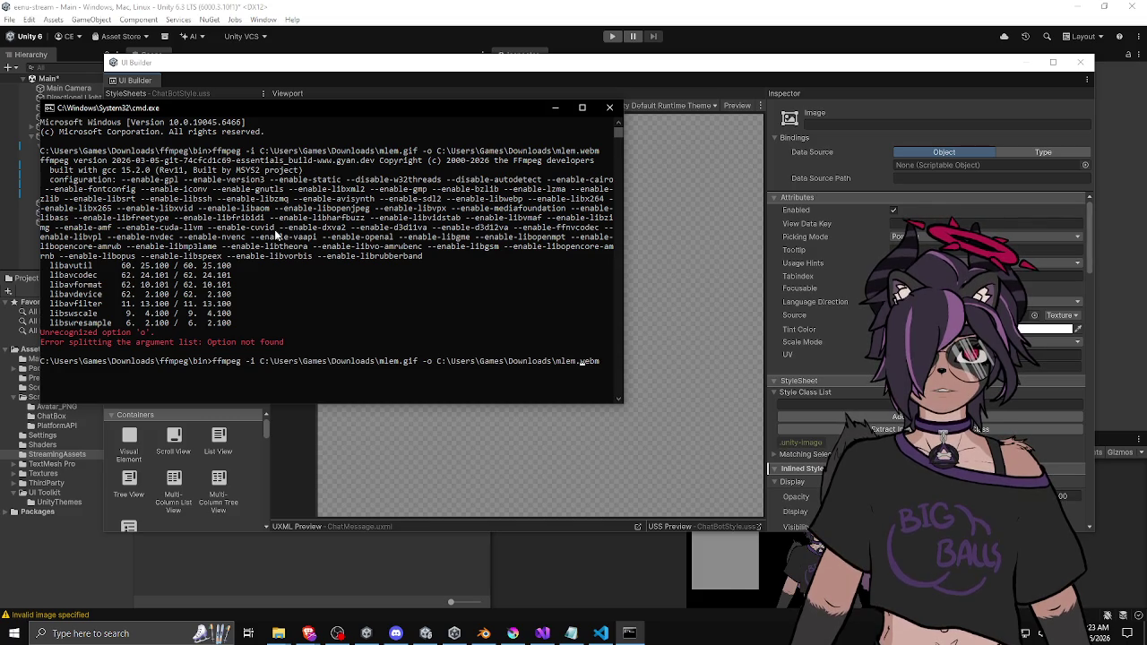
key("BackSpace")
key("BackSpace")
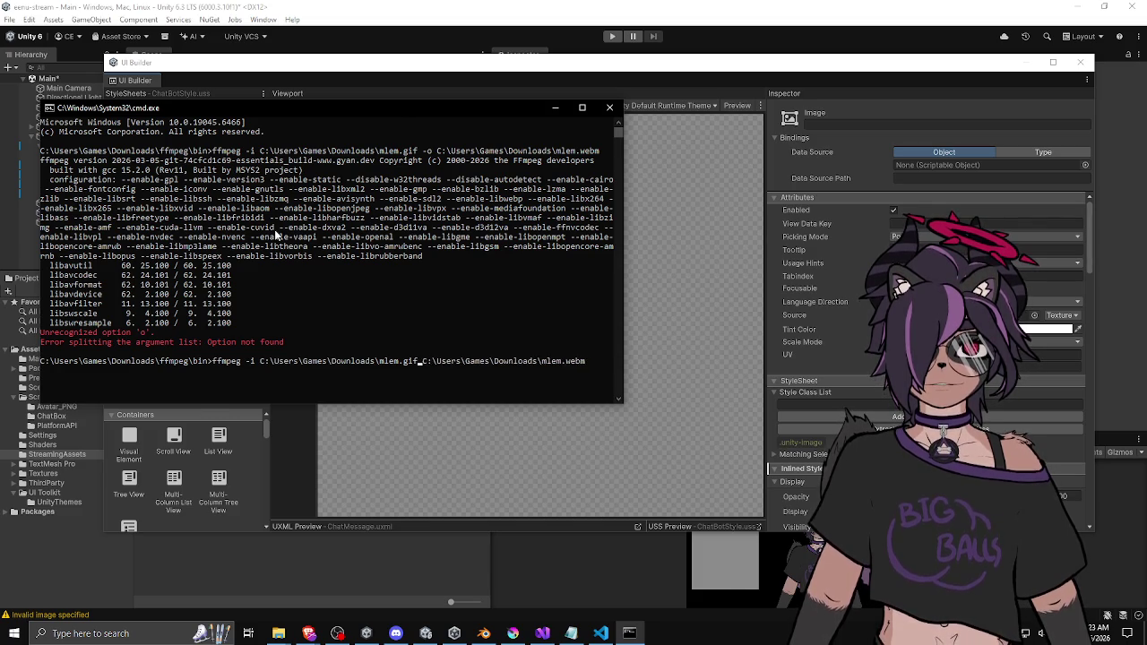
key("Return")
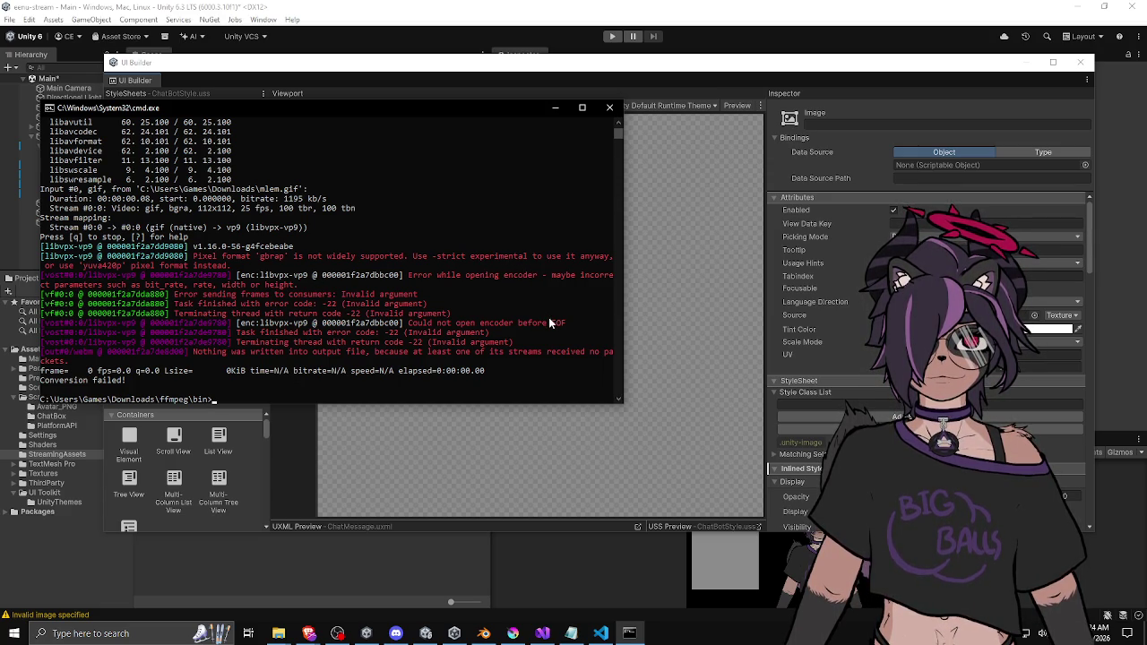
key("Up")
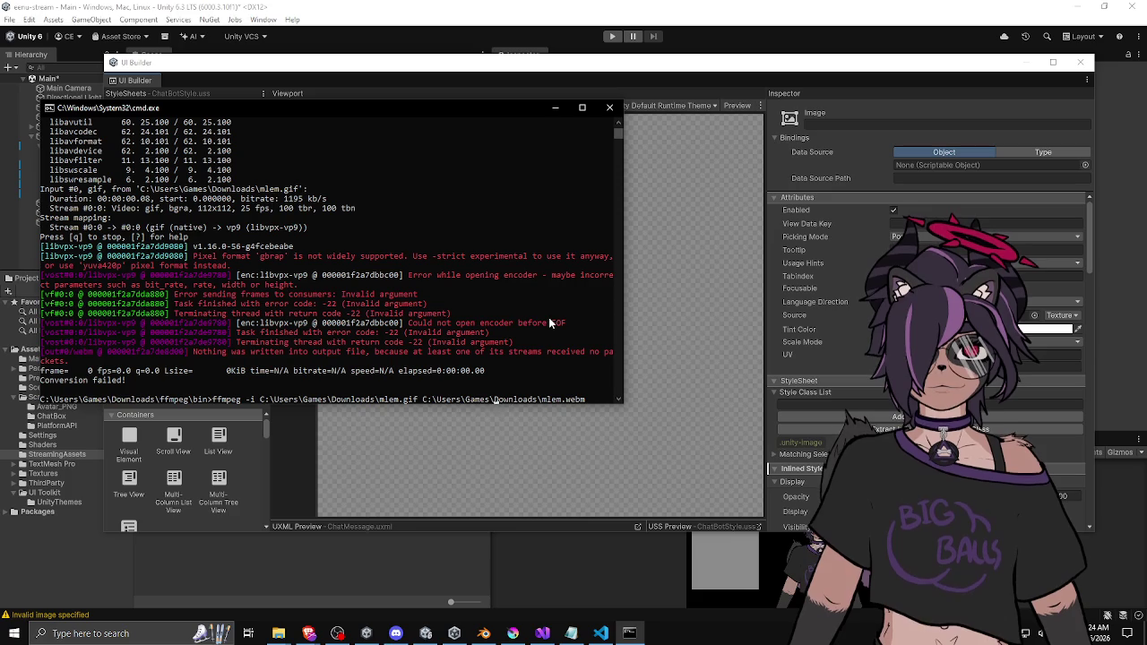
type("-strict")
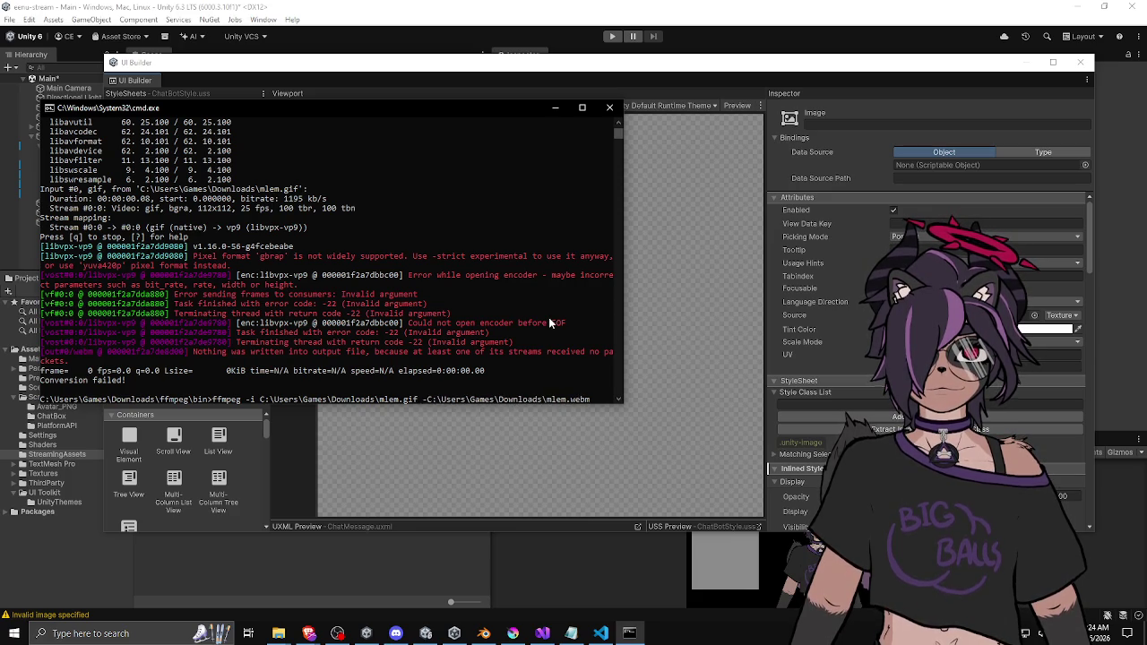
key("Return")
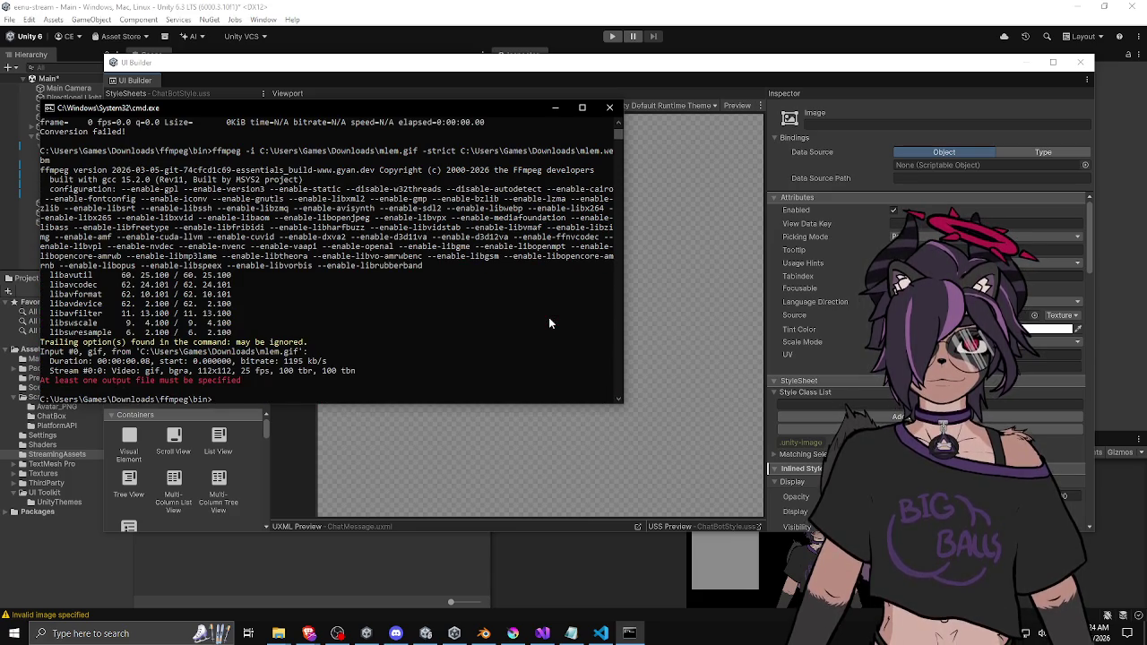
Move -strict right after ffmpeg and rerun the mlem.gif conversion
key("Up")
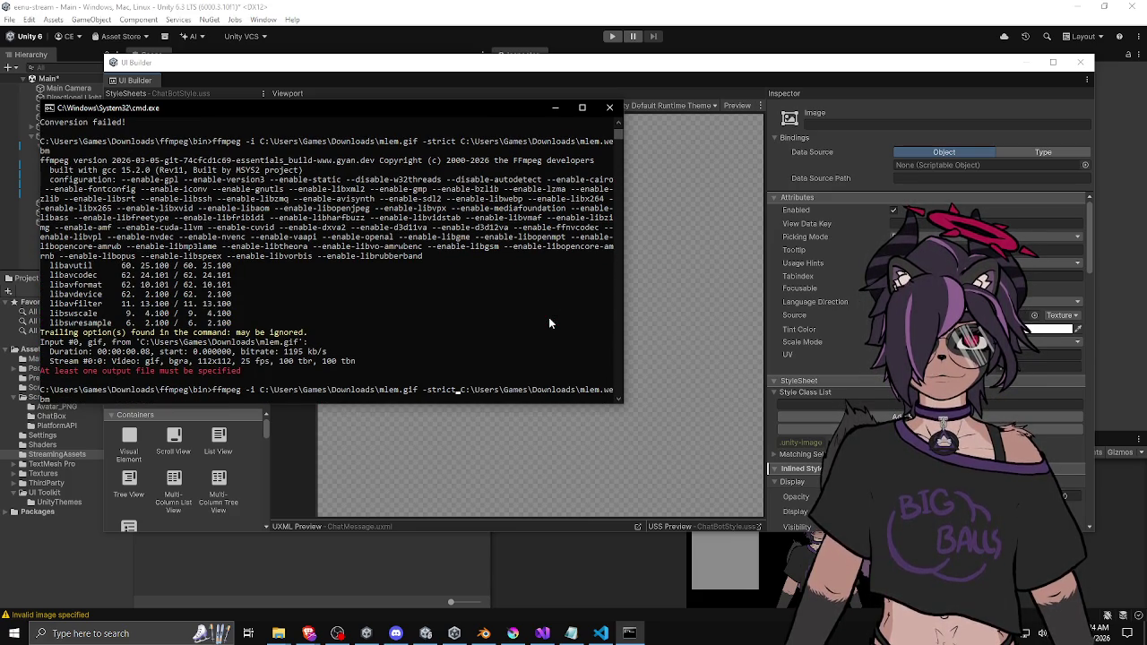
key("ctrl+Left")
key("BackSpace")
key("BackSpace")
key("BackSpace")
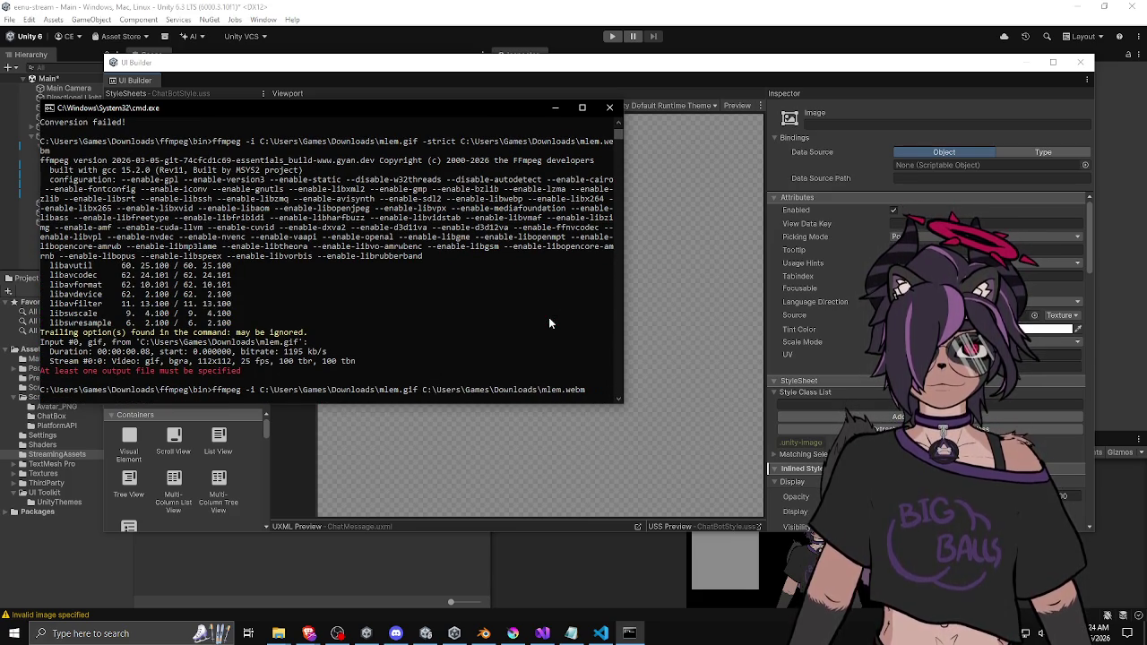
key("ctrl+Left")
key("ctrl+Left")
key("ctrl+Left")
type("-strict")
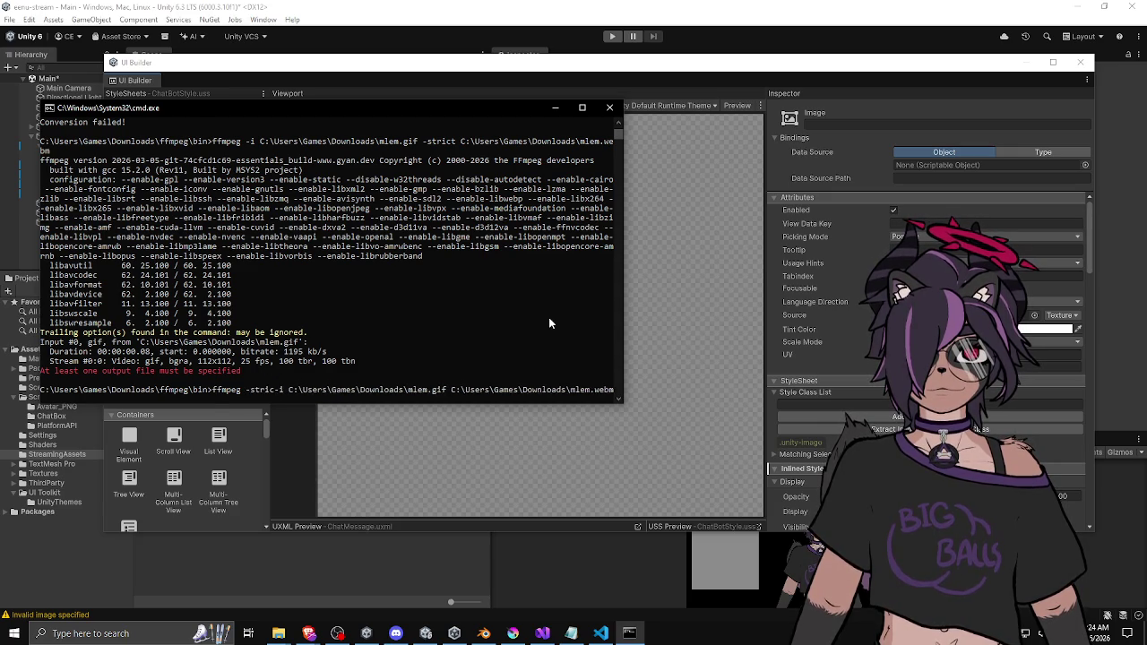
key("Return")
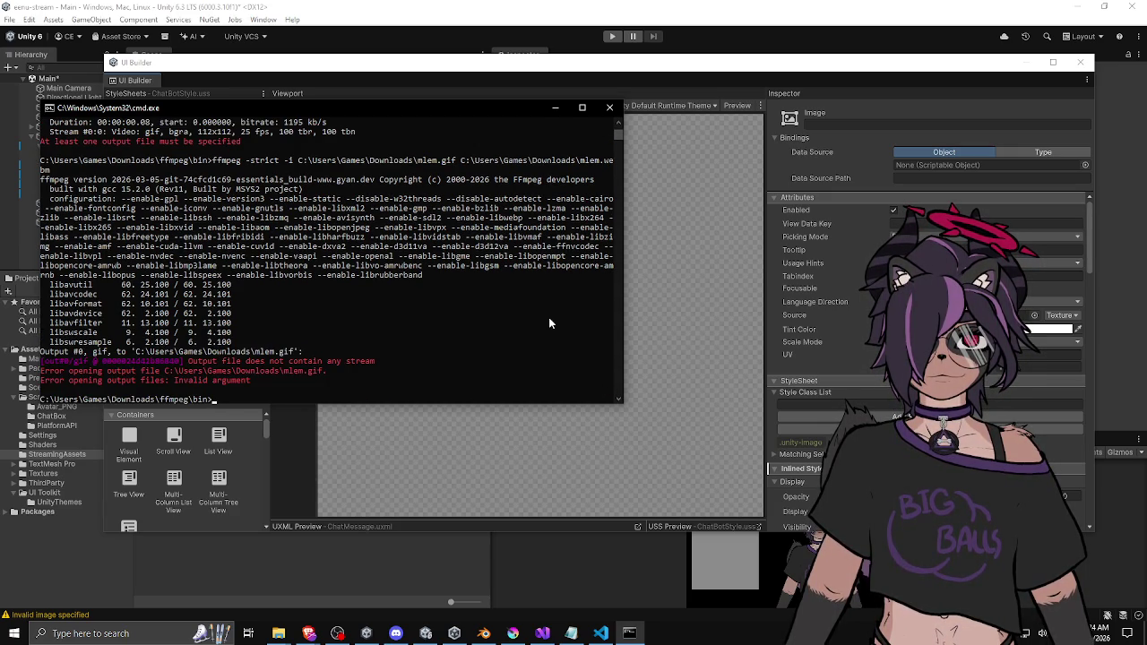
Change the output extension from webm to mp4, rerun, and review the error output
key("Up")
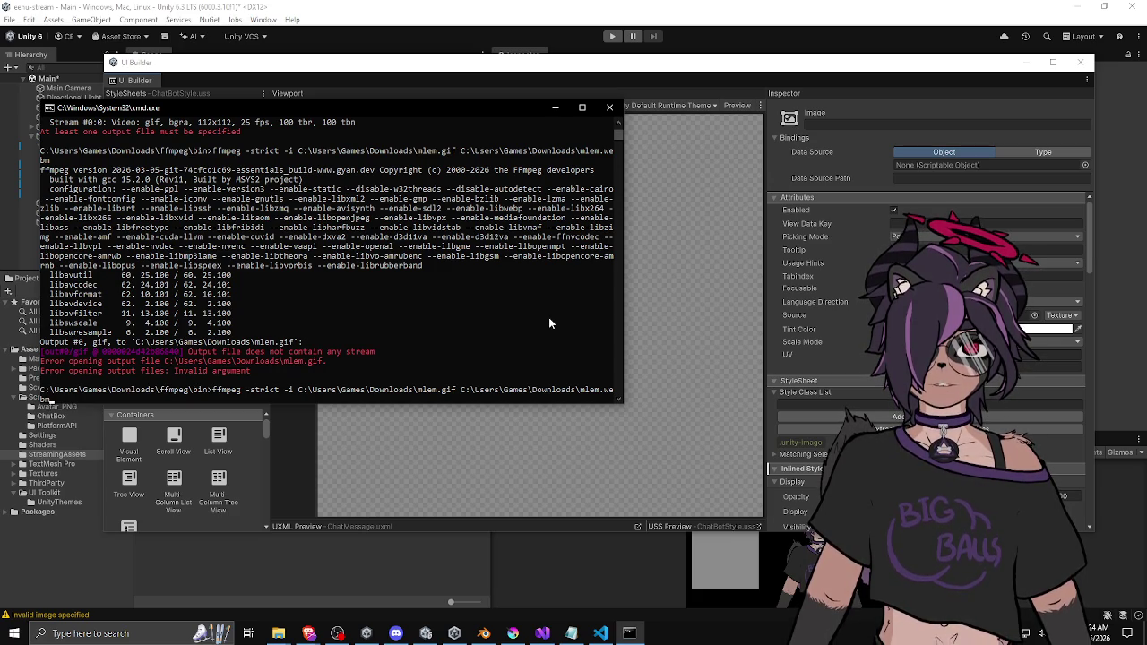
key("super+e")
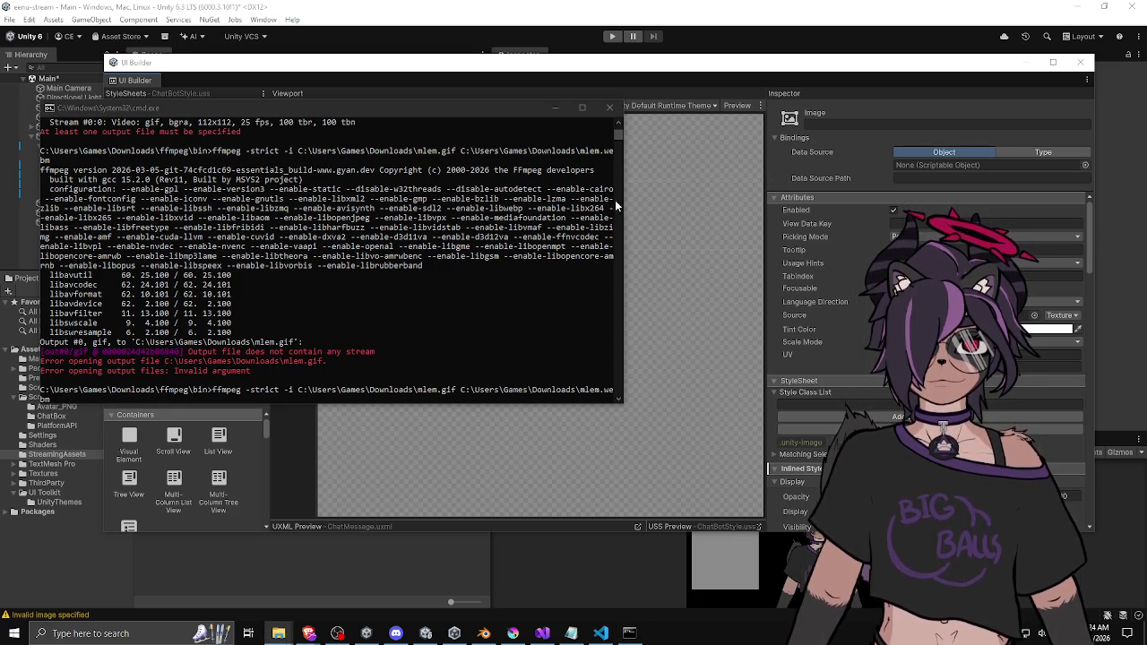
left_click(517, 258)
key("BackSpace")
key("BackSpace")
key("BackSpace")
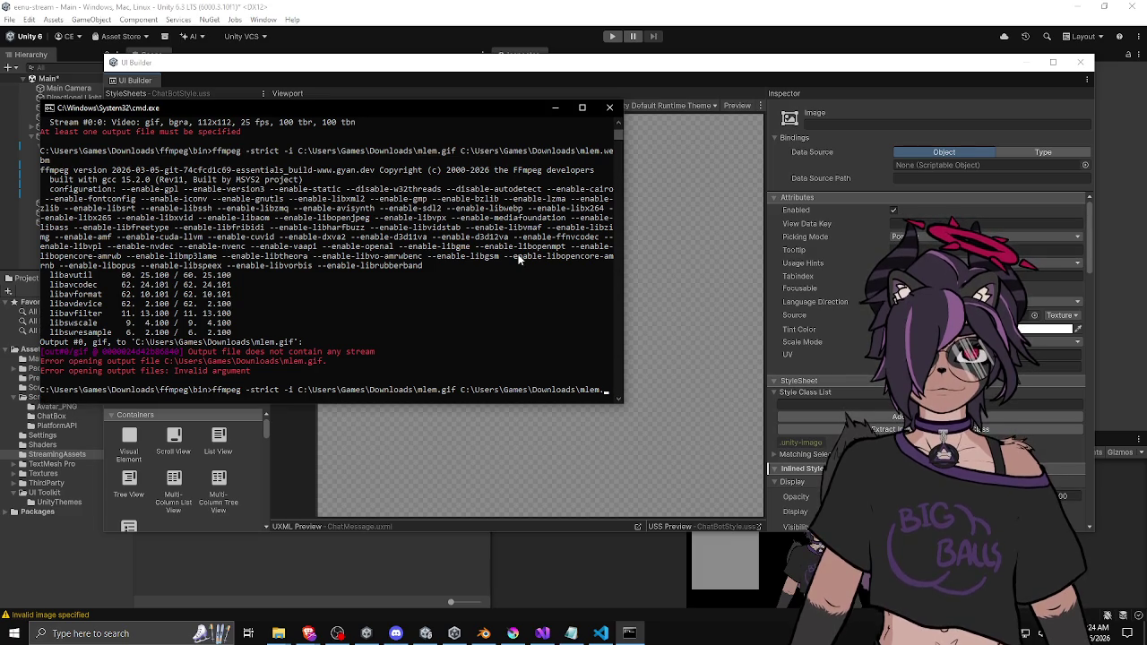
type("mp4")
key("Return")
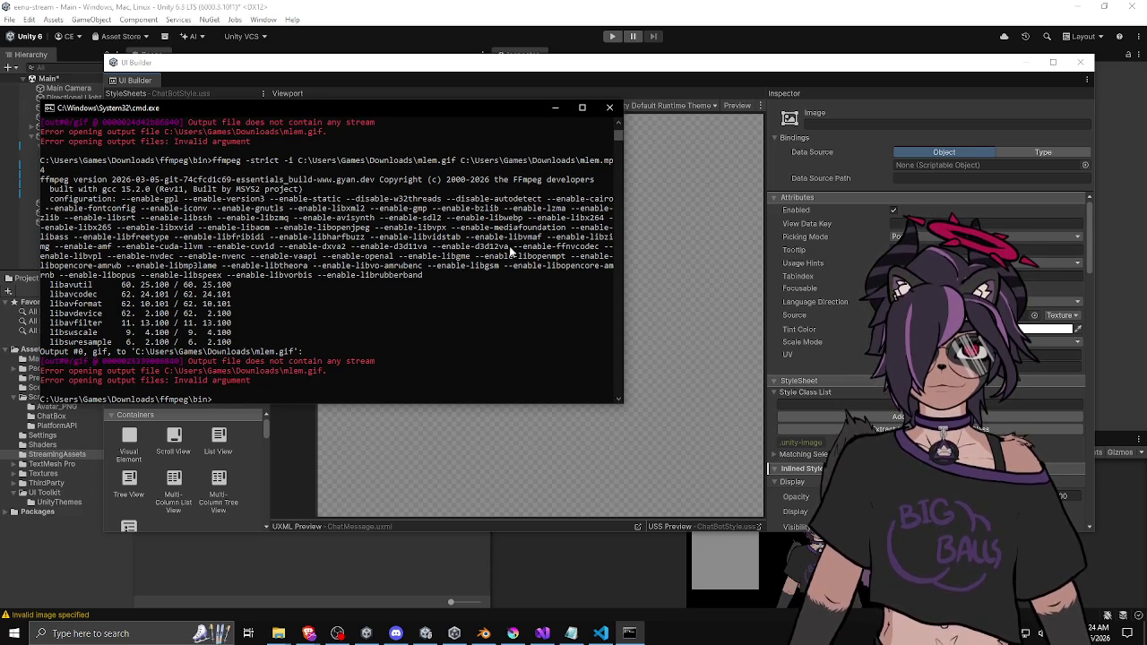
key("Up")
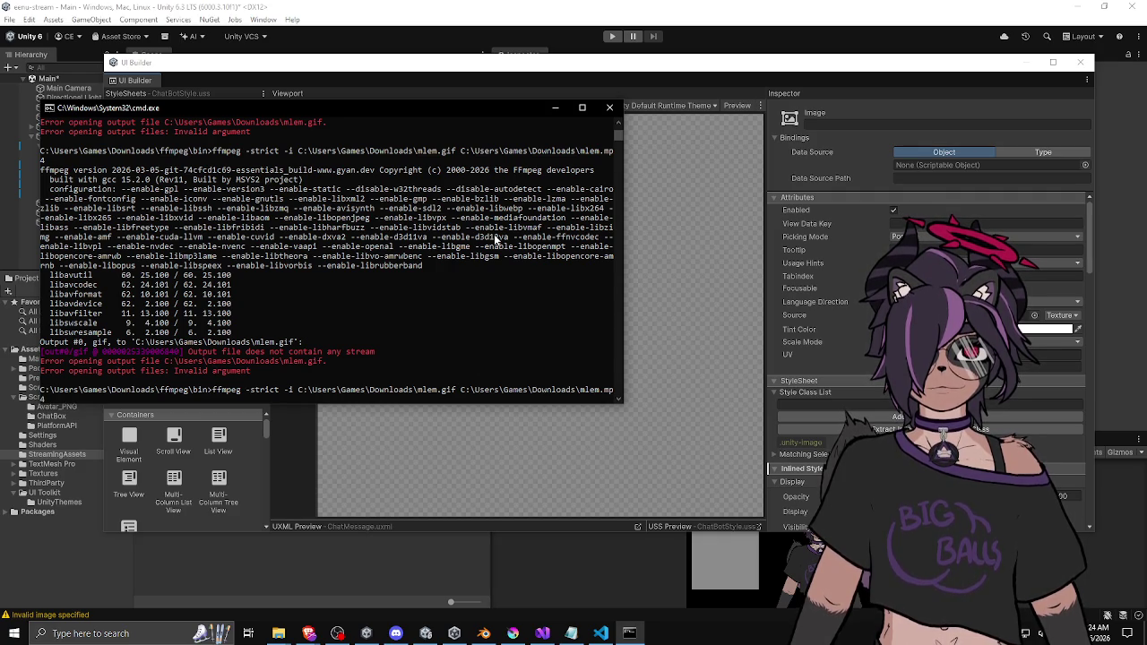
scroll(495, 240, "up", 1)
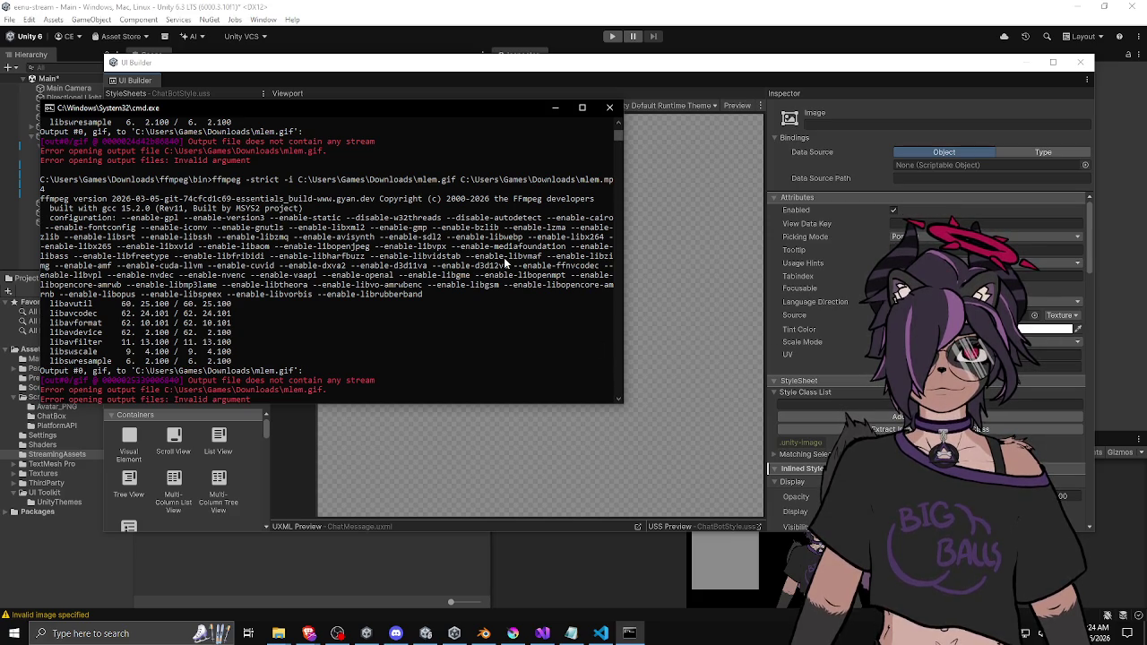
scroll(499, 308, "down", 2)
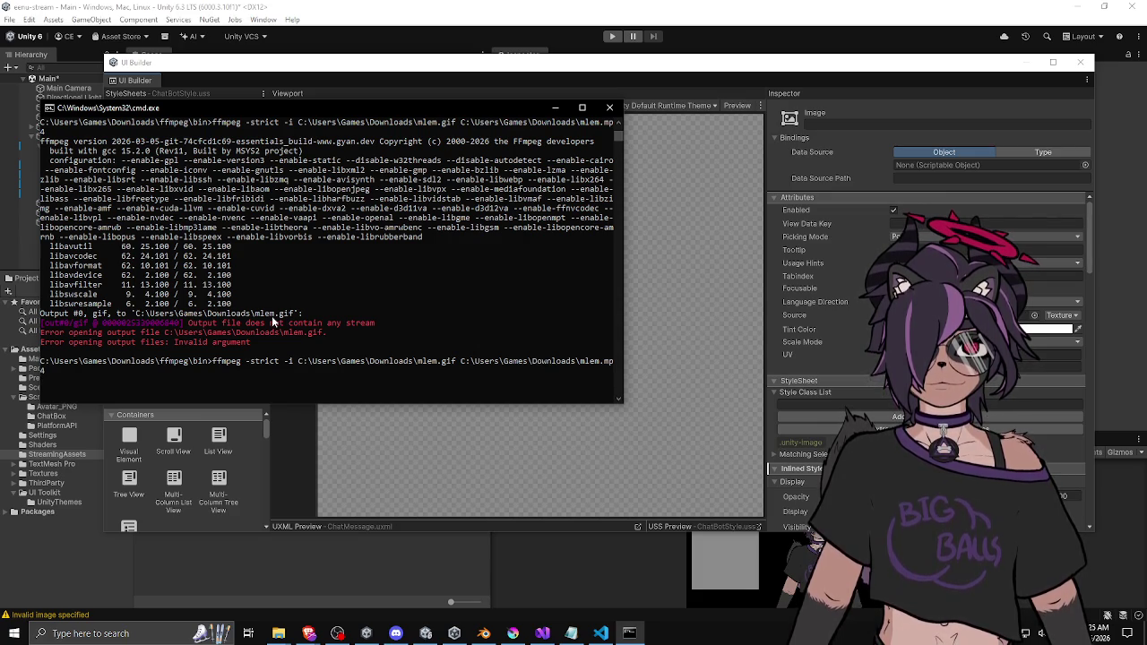
Rerun with mlem.mp4 written to the current folder, then recall the command and delete -strict
key("BackSpace")
key("BackSpace")
key("BackSpace")
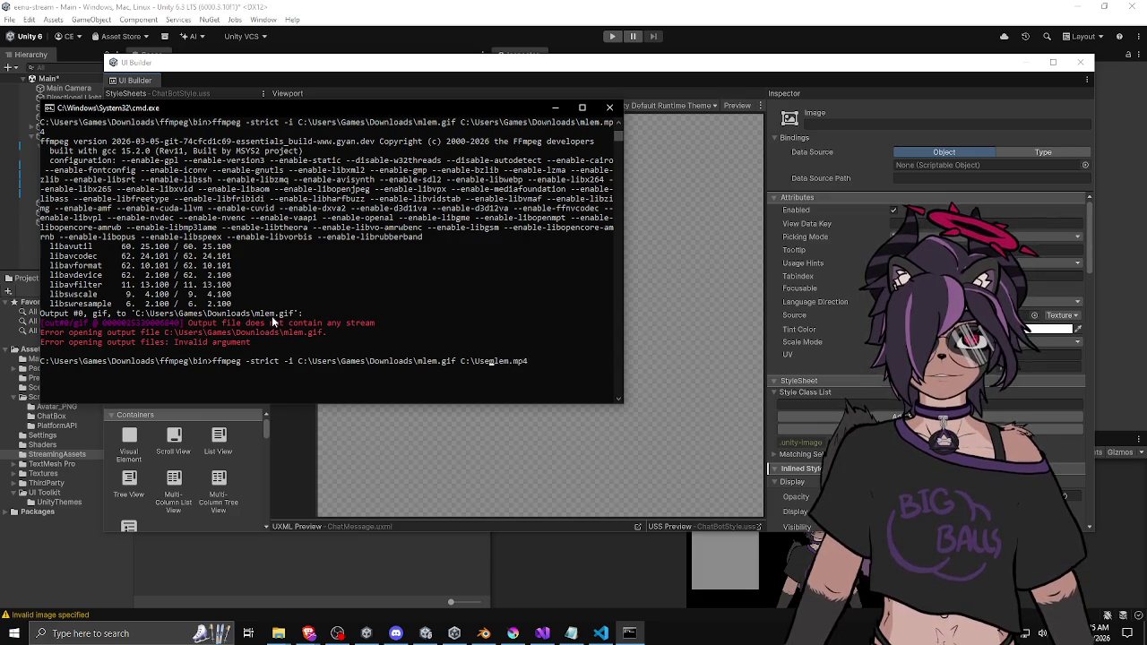
key("Return")
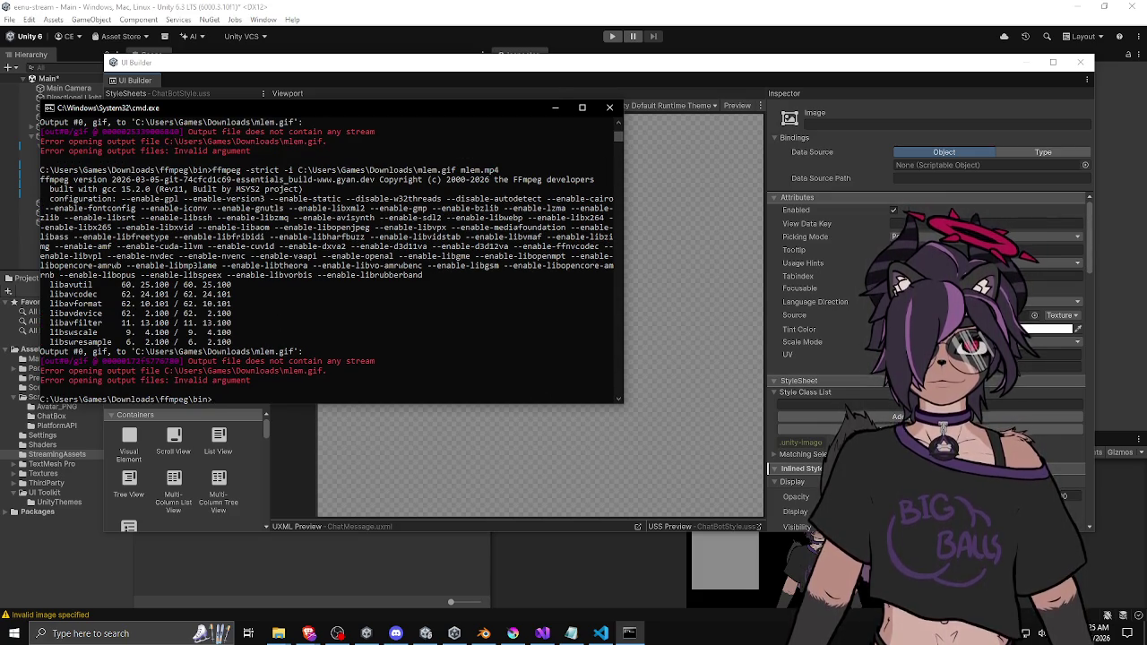
key("alt+Tab")
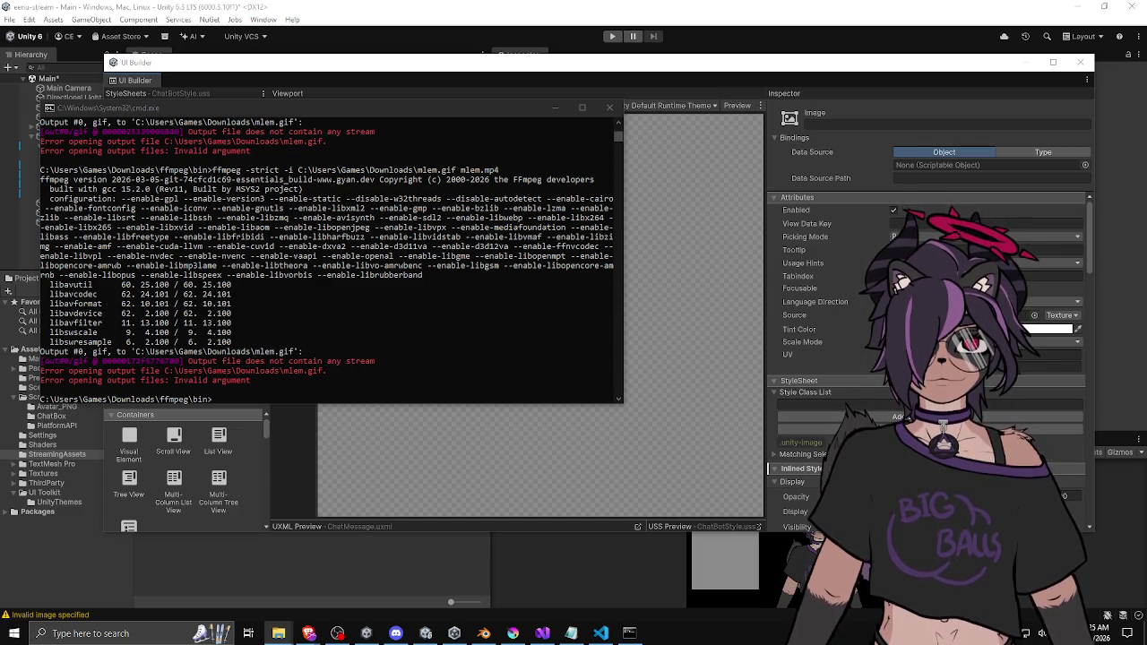
left_click(535, 347)
key("Up")
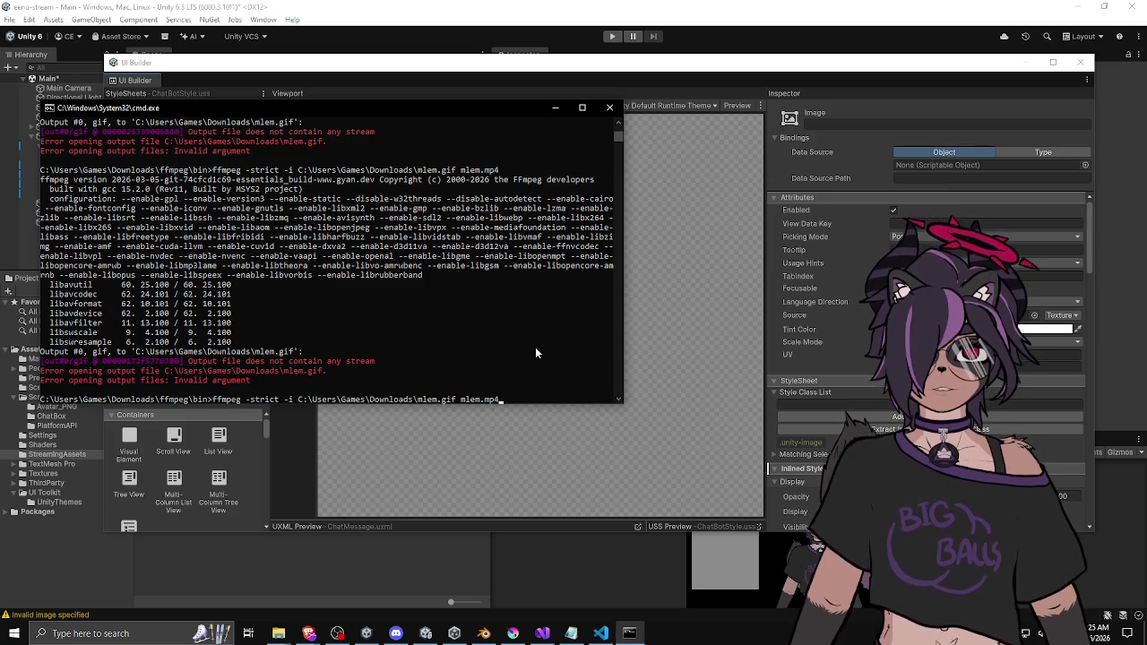
key("Delete")
key("Delete")
key("Delete")
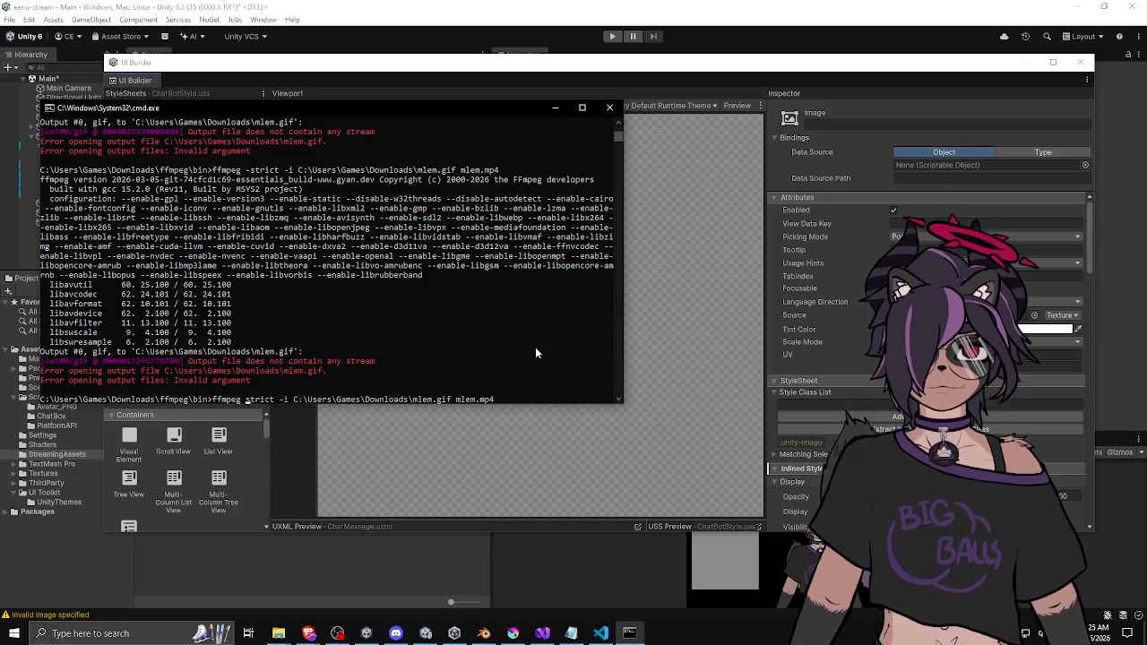
key("Return")
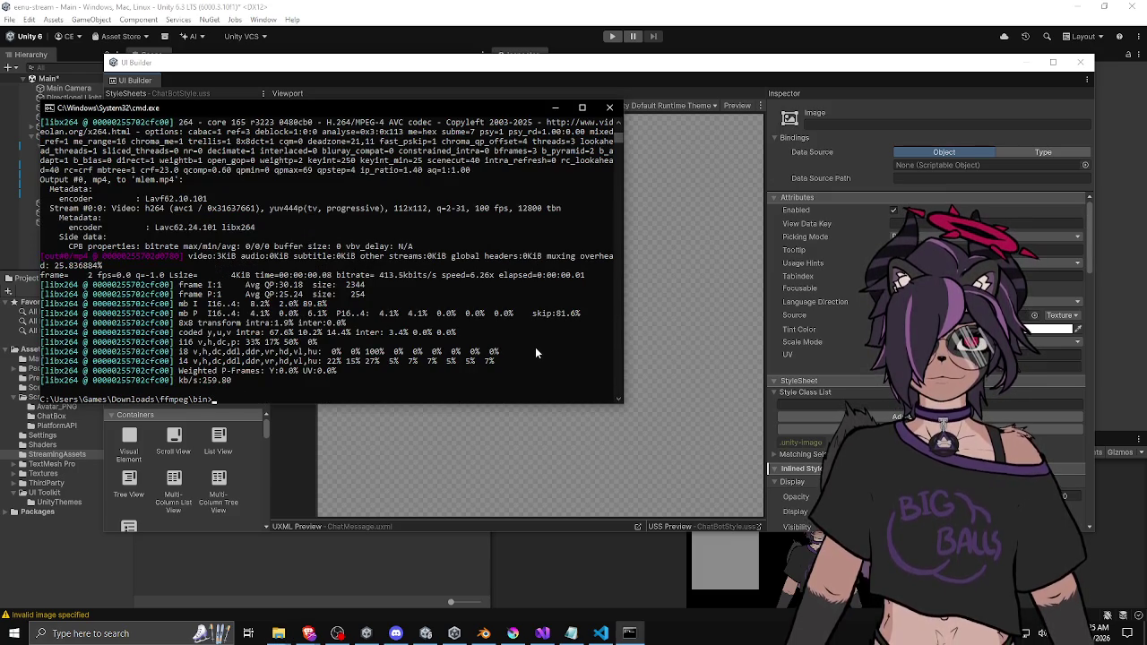
key("super+e")
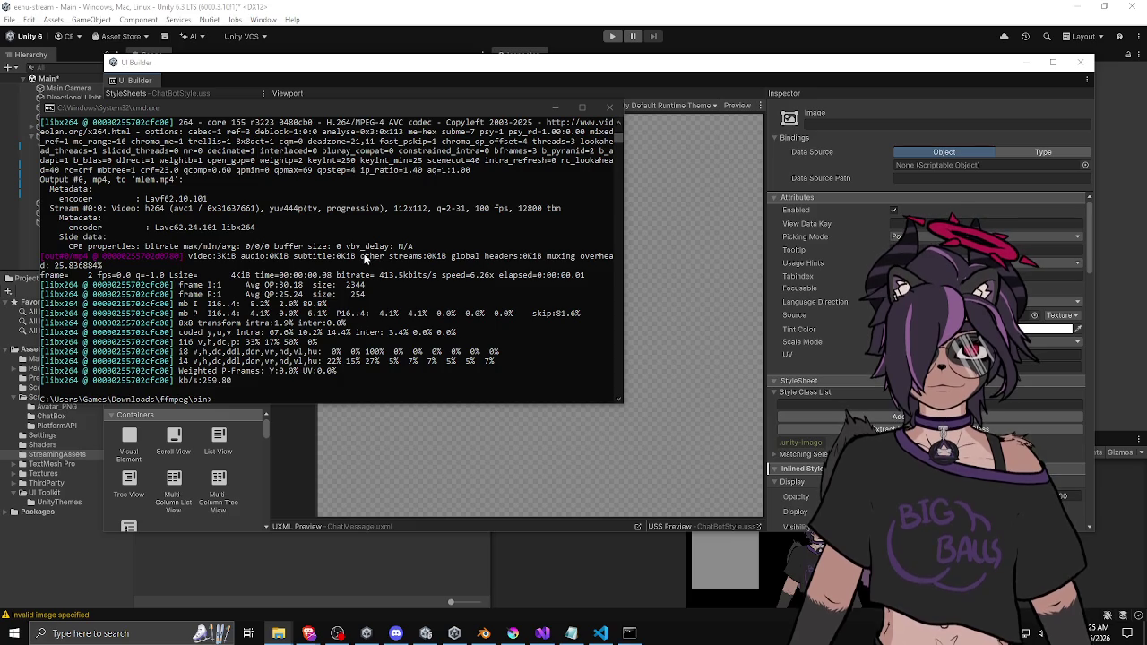
scroll(362, 253, "up", 10)
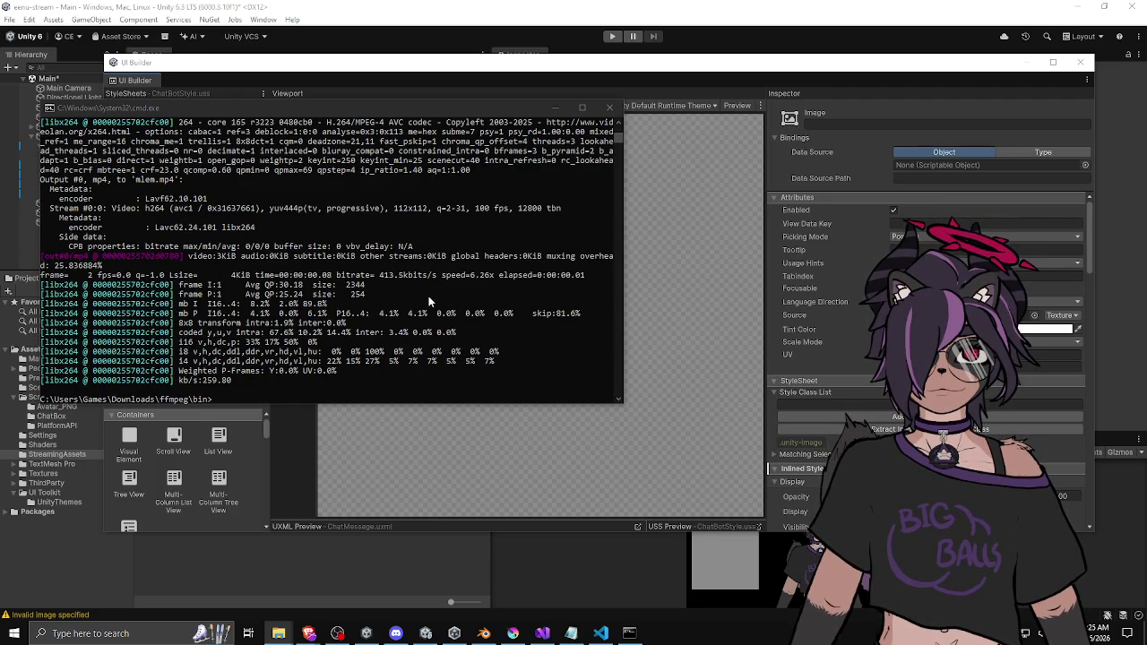
scroll(429, 296, "up", 10)
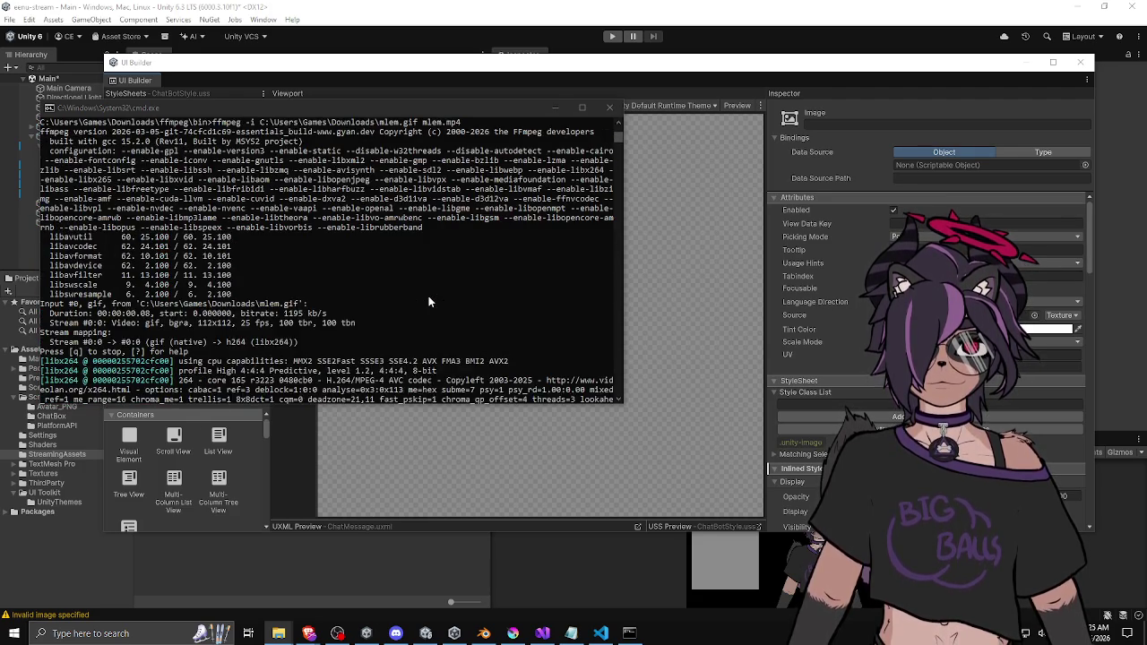
scroll(428, 302, "down", 10)
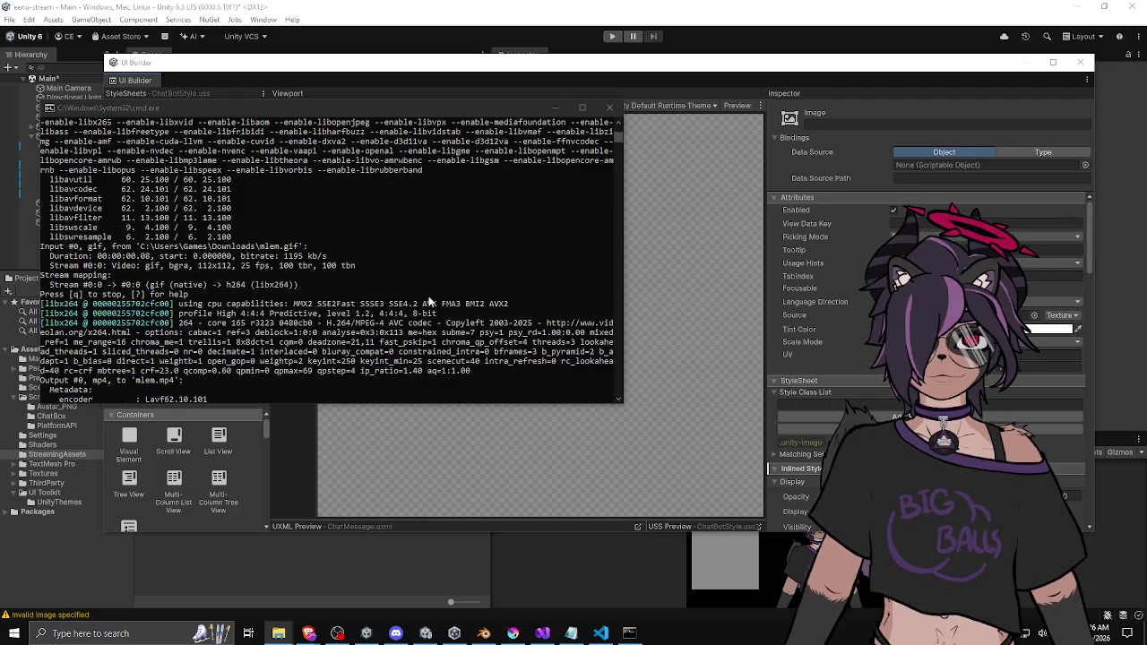
scroll(428, 302, "down", 3)
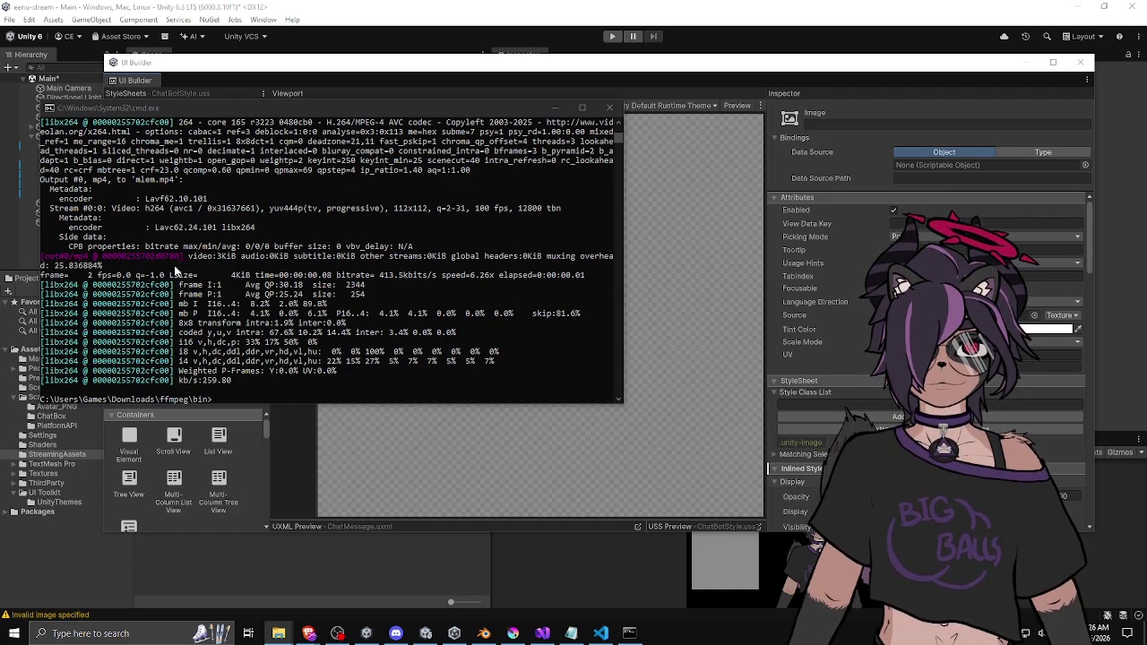
scroll(236, 356, "up", 4)
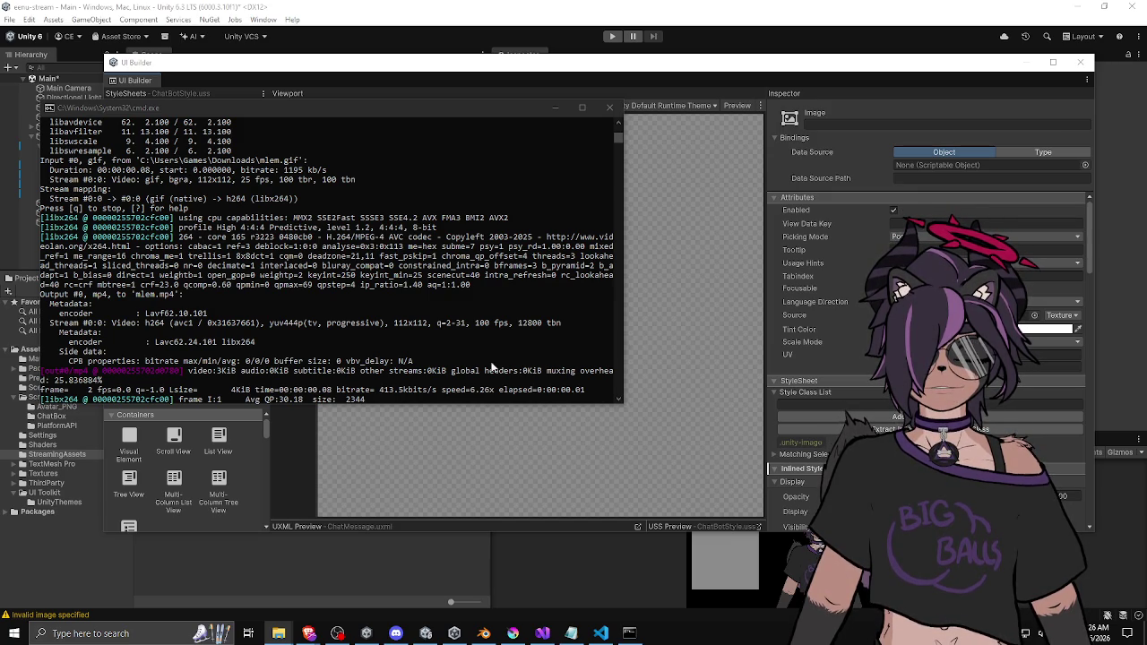
left_click(459, 364)
scroll(459, 363, "up", 2)
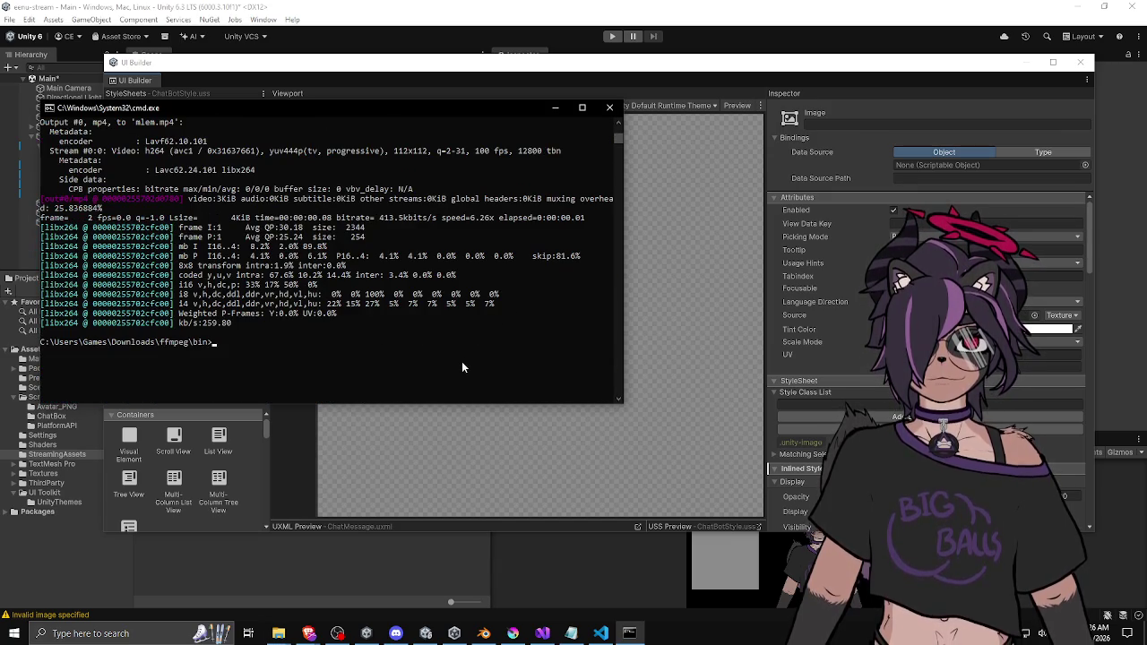
left_click(227, 353)
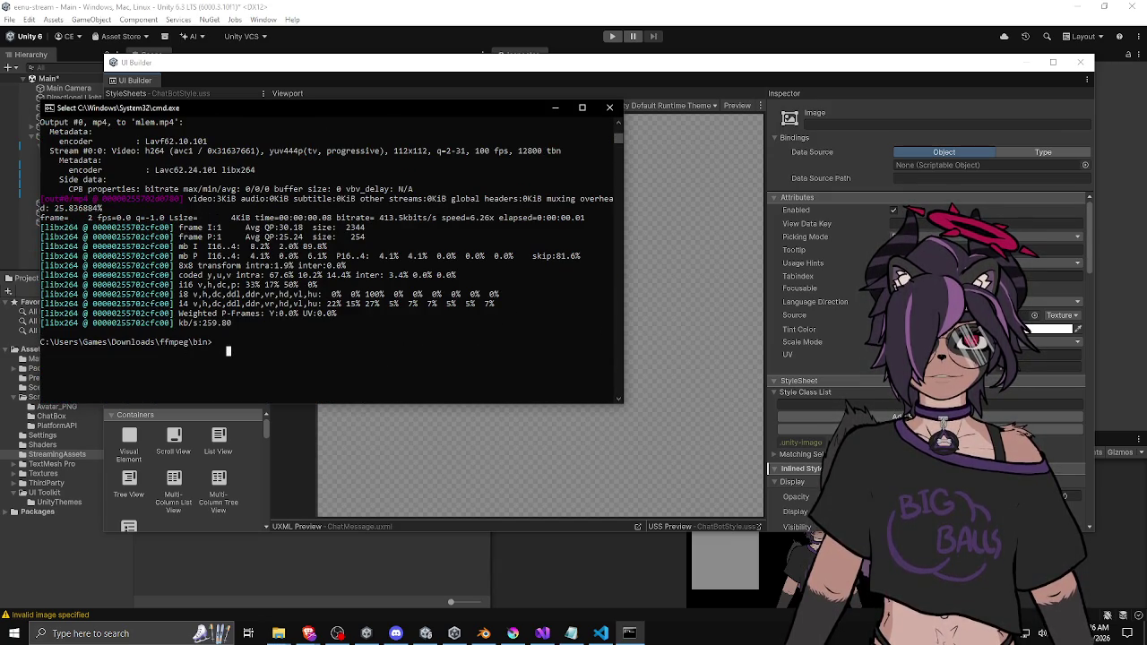
key("super+e")
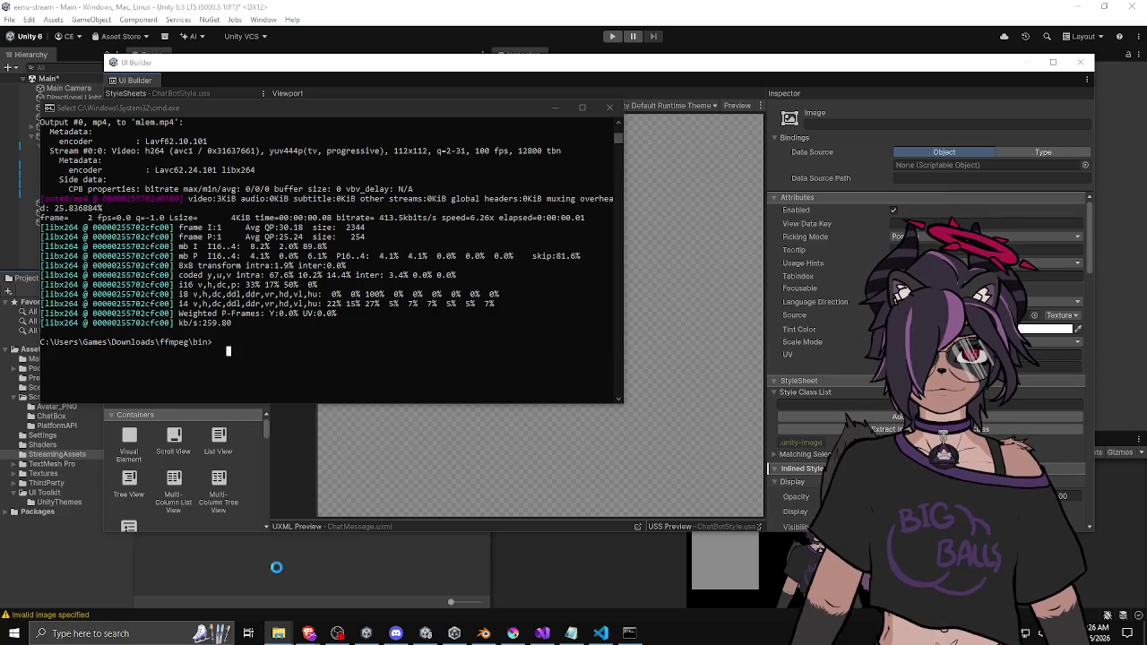
Close UI Builder and drag the mlem clip from StreamingAssets into the Assets root
left_click(314, 573)
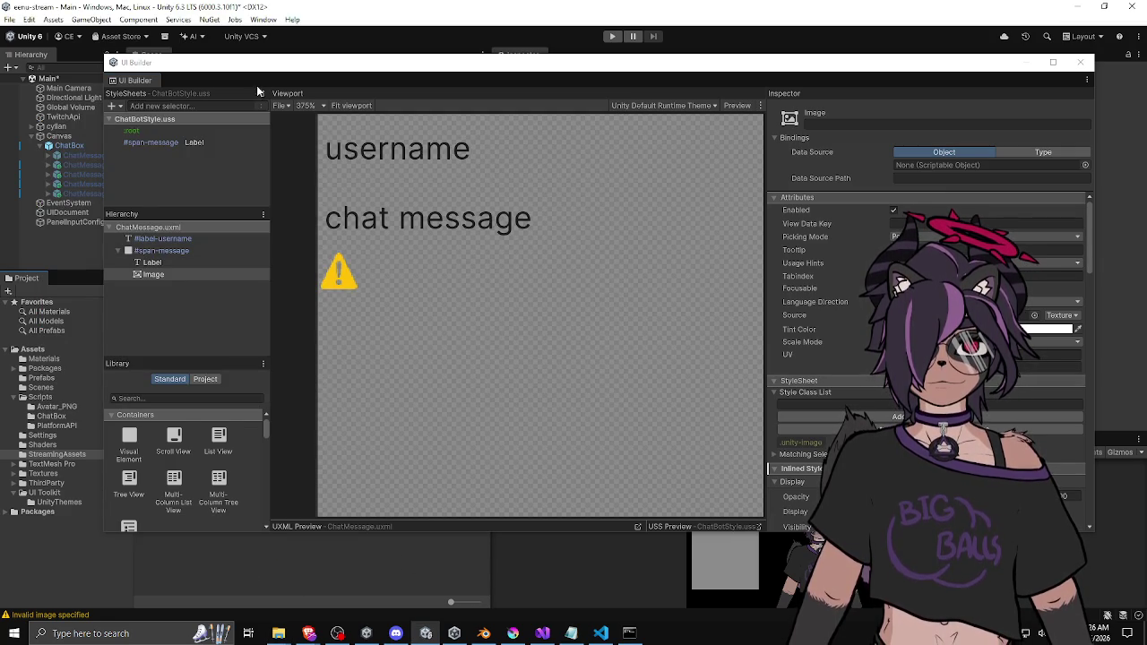
left_click(1080, 62)
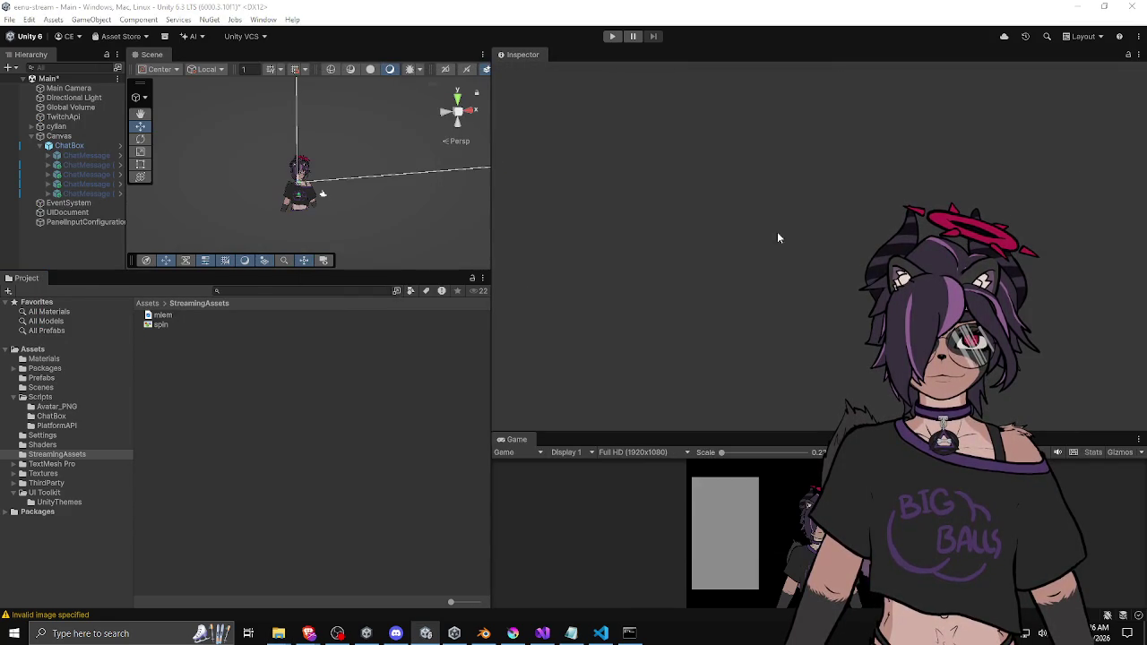
left_click(170, 316)
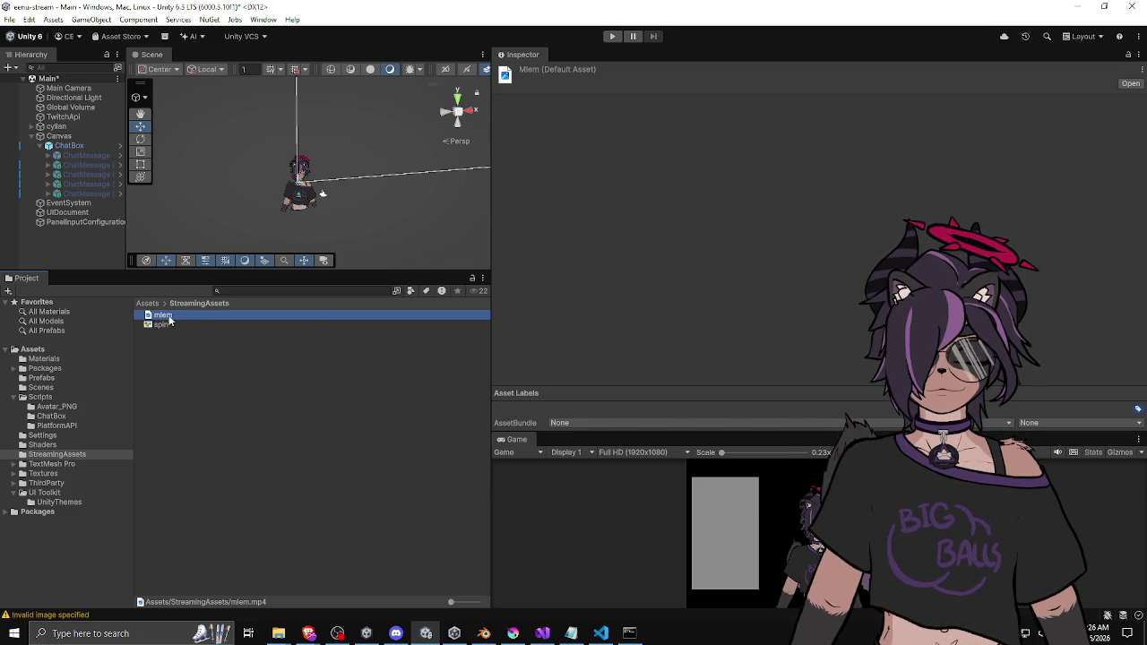
mouse_move(168, 321)
left_mouse_down()
mouse_move(63, 363)
mouse_move(34, 350)
left_mouse_up()
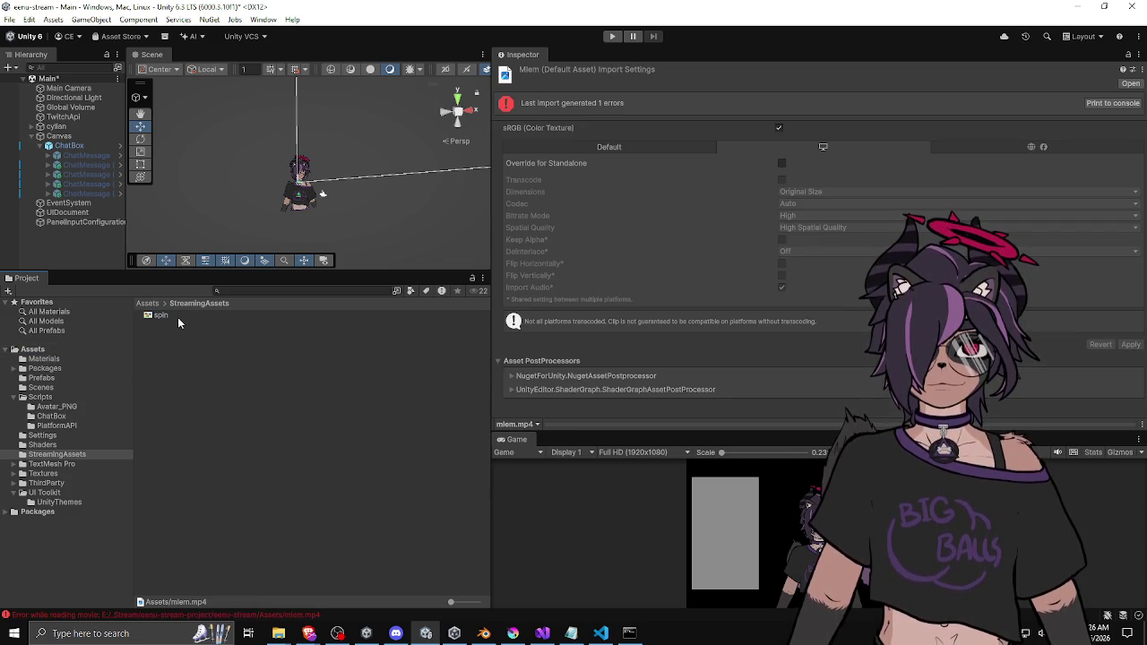
left_click(148, 303)
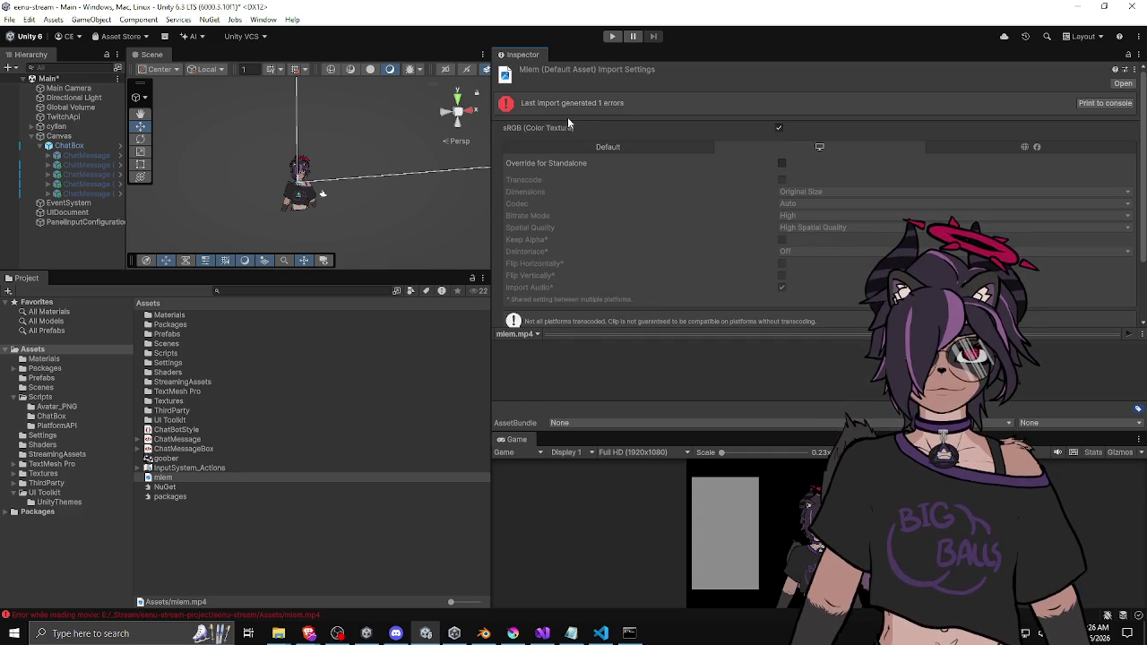
Review mlem.mp4's import settings and keep the preview source on the mlem.mp4 clip
scroll(665, 115, "down", 2)
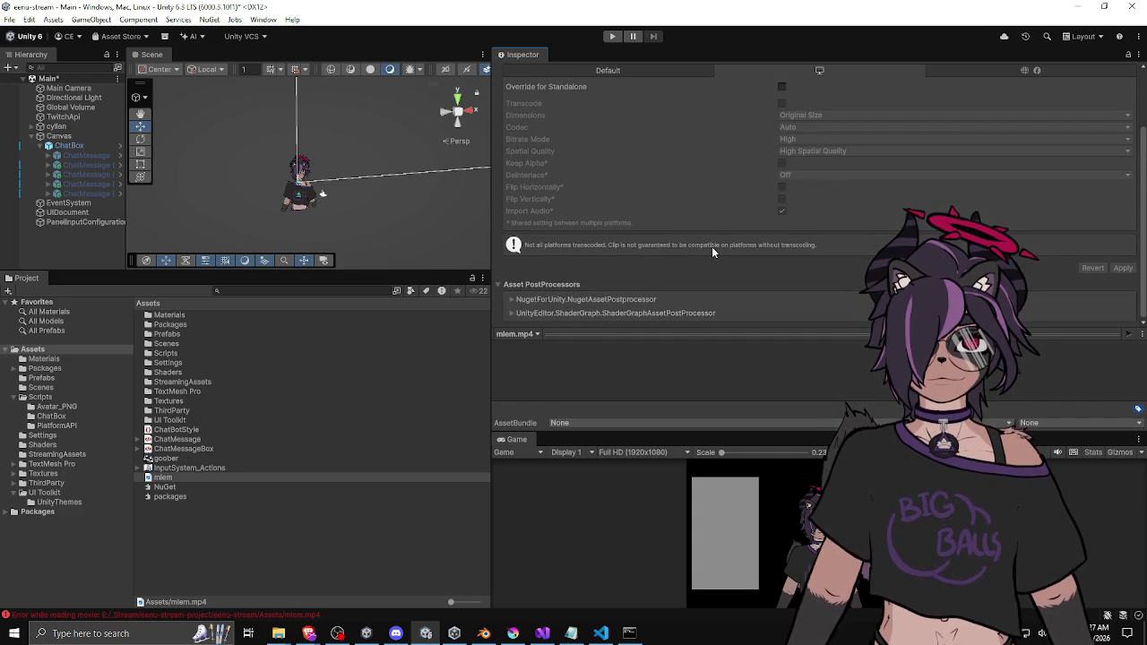
scroll(712, 253, "up", 2)
scroll(639, 156, "down", 2)
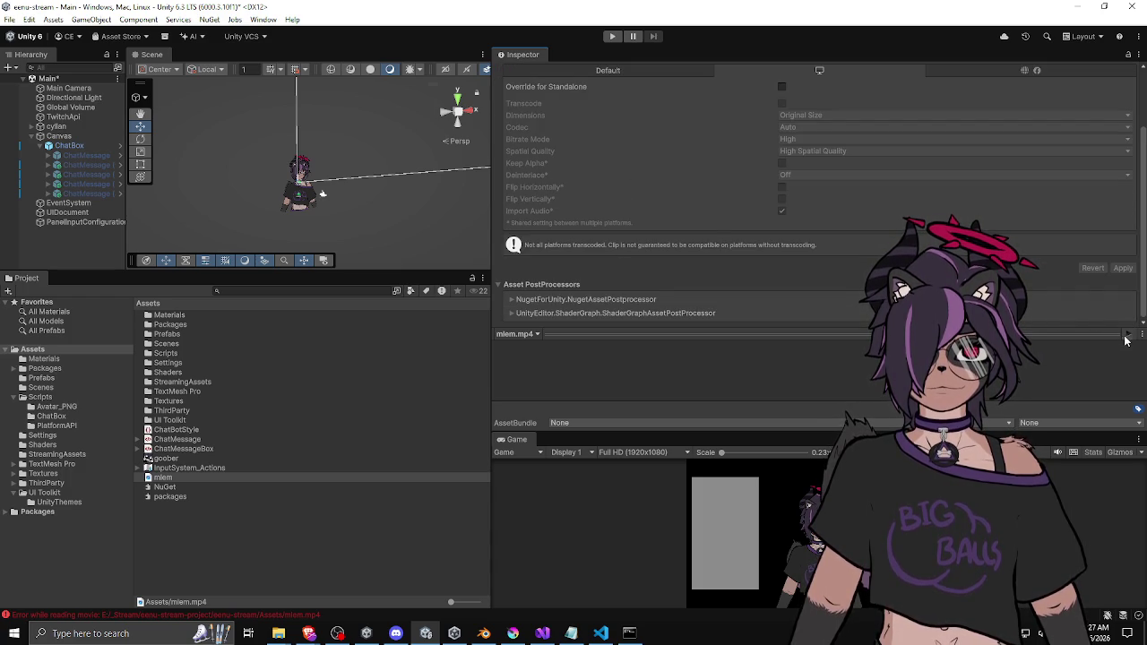
left_click(531, 333)
left_click(579, 350)
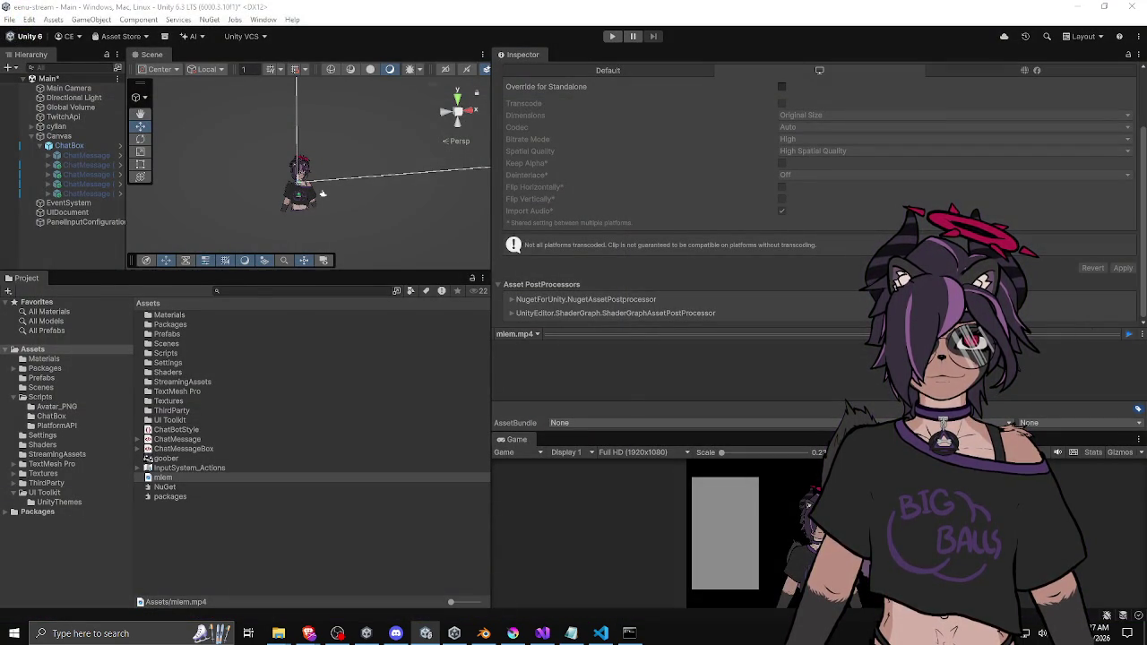
Rerun the earlier ffmpeg conversion of mlem.gif to mp4 in Command Prompt
key("alt+Tab")
key("Up")
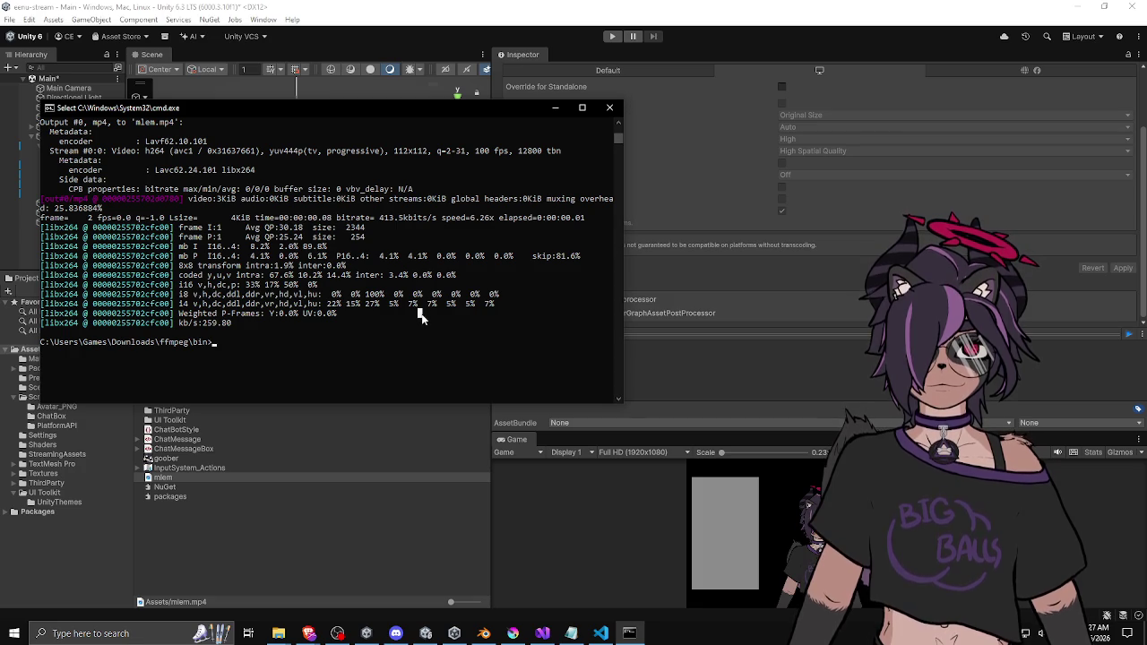
key("Return")
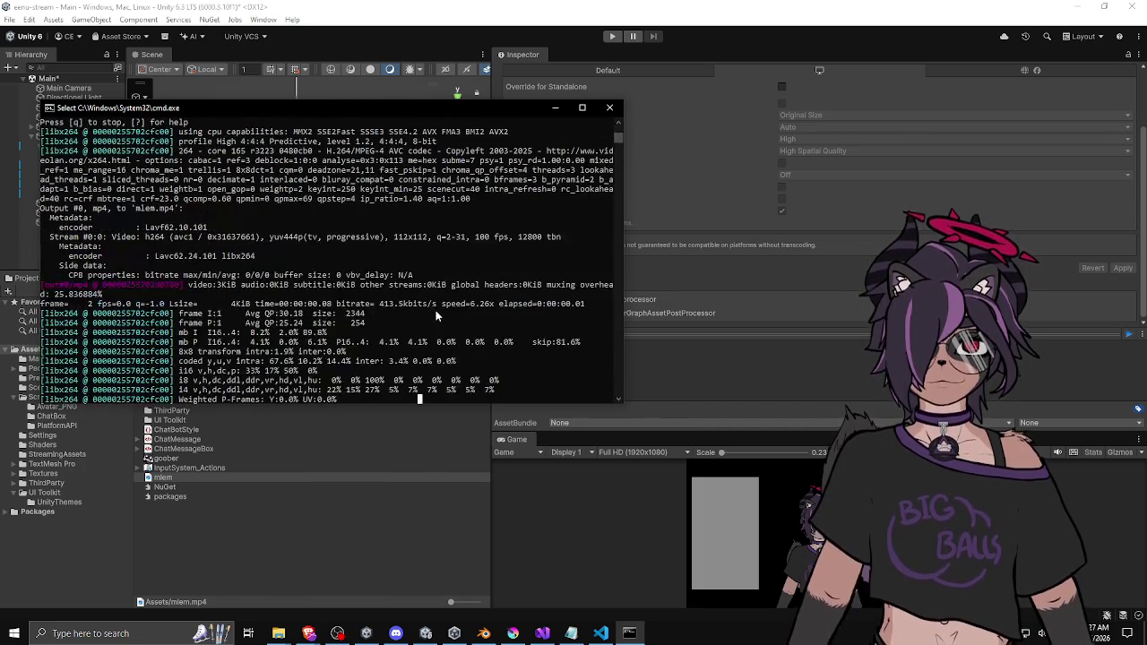
Retry with the output as mlem.webm; it fails over gbrap pixel format, then recall it
key("Up")
key("BackSpace")
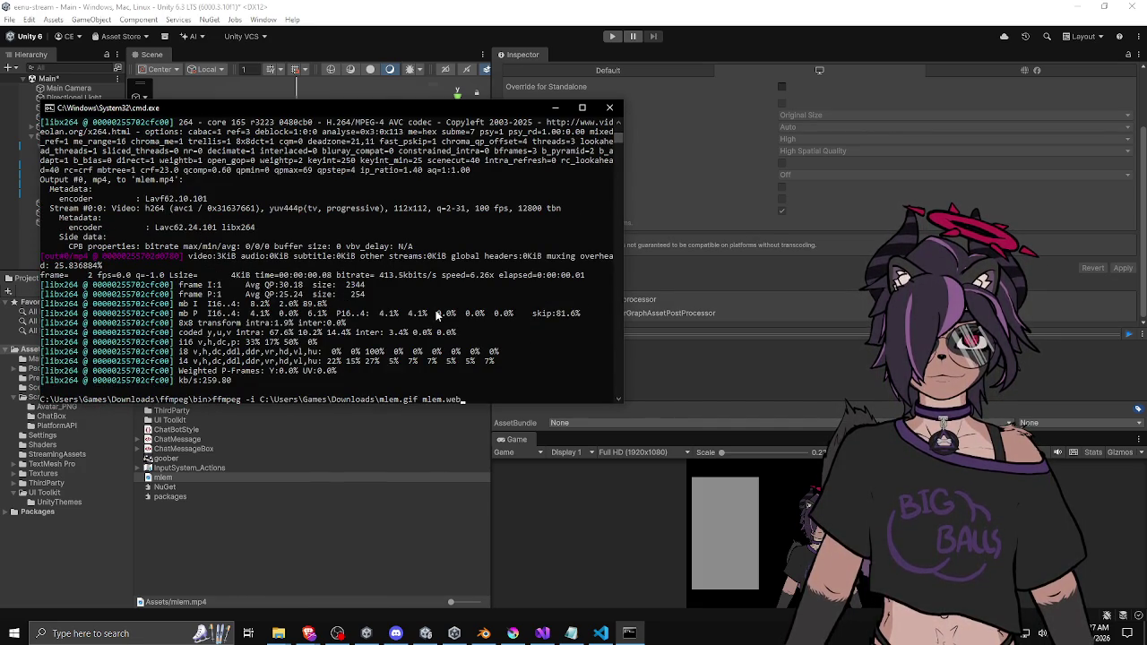
type("m")
key("Return")
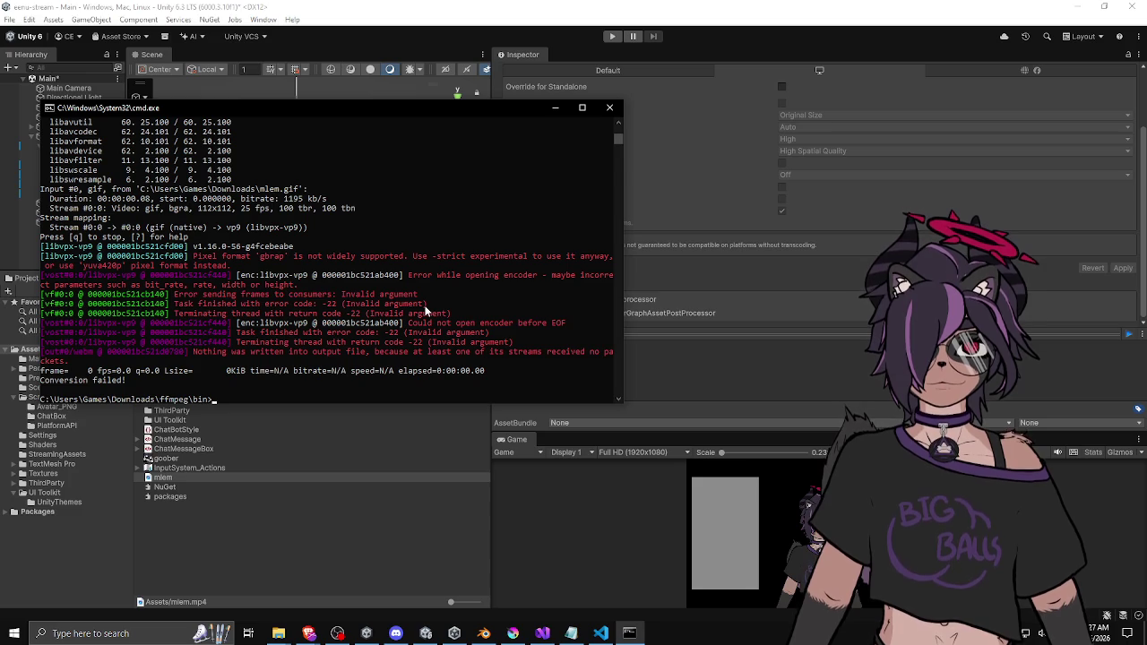
key("Up")
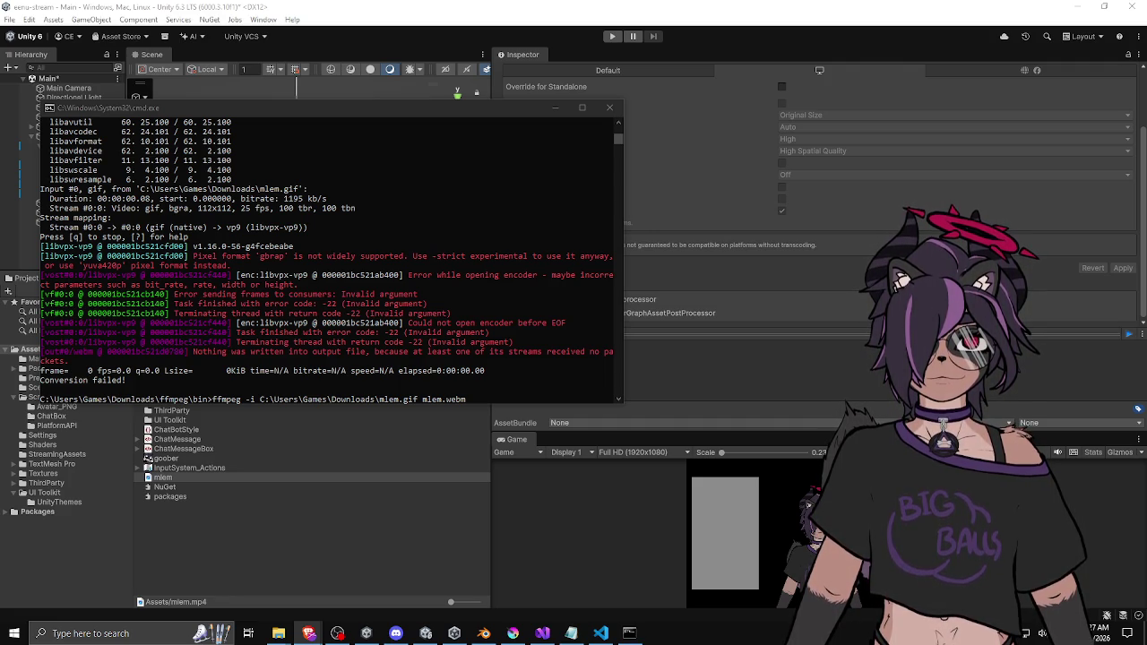
Retry the ffmpeg conversion with output mlem.vp8, which fails with a muxer error
left_click(472, 385)
key("BackSpace")
key("BackSpace")
key("BackSpace")
type("mp4")
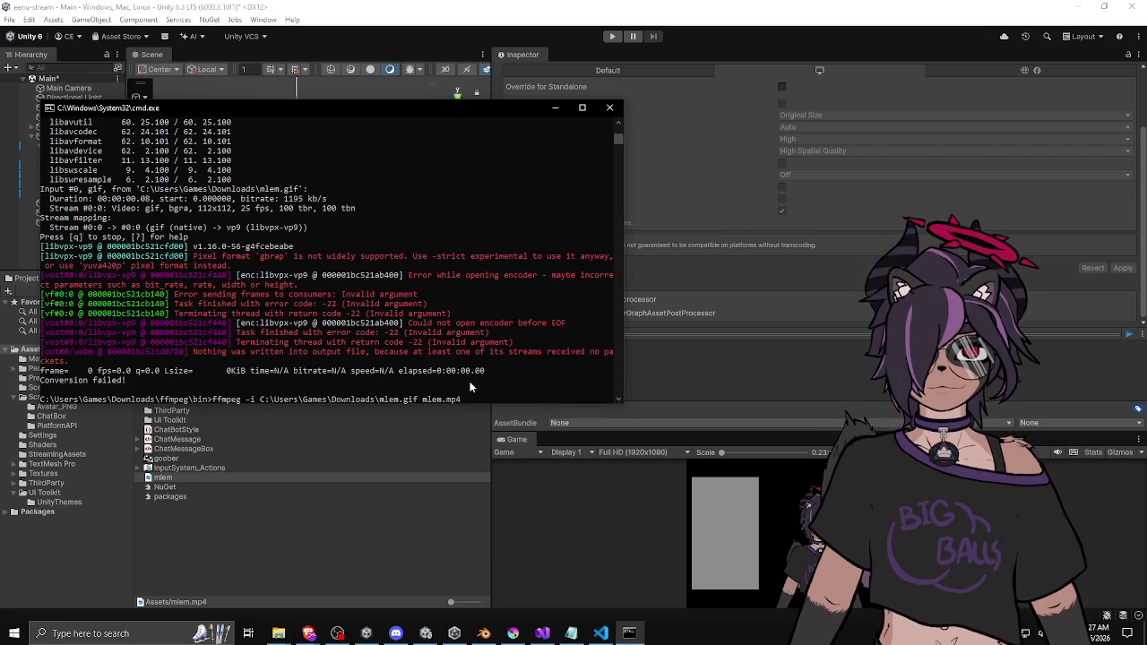
key("BackSpace")
key("BackSpace")
key("BackSpace")
type("p8")
key("Return")
key("Up")
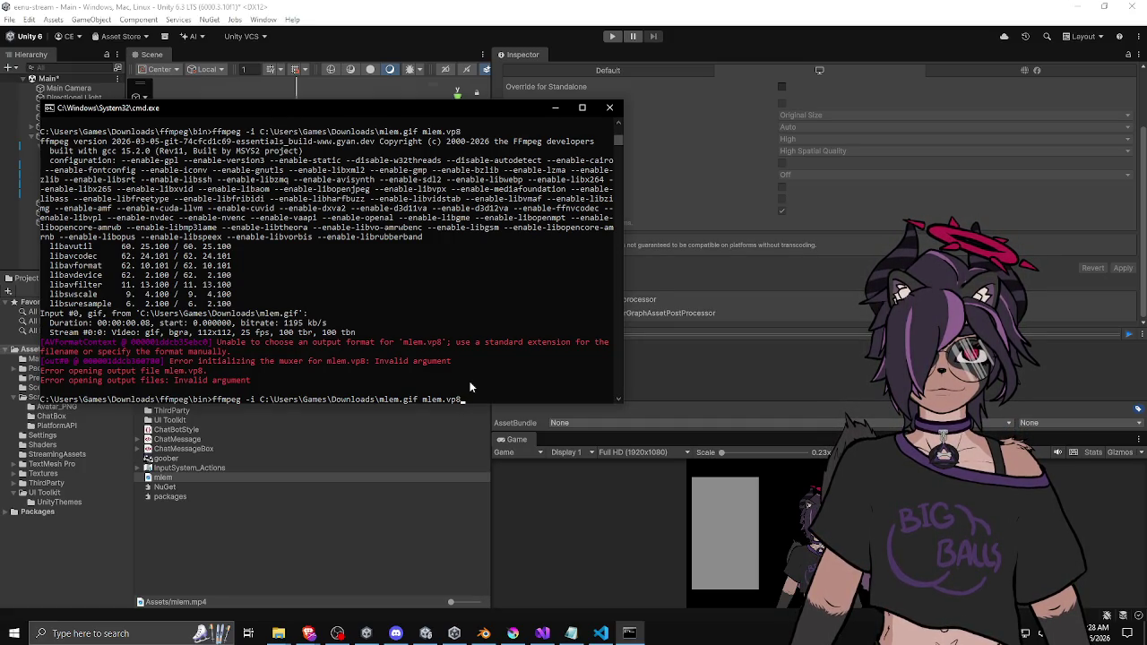
scroll(457, 338, "up", 7)
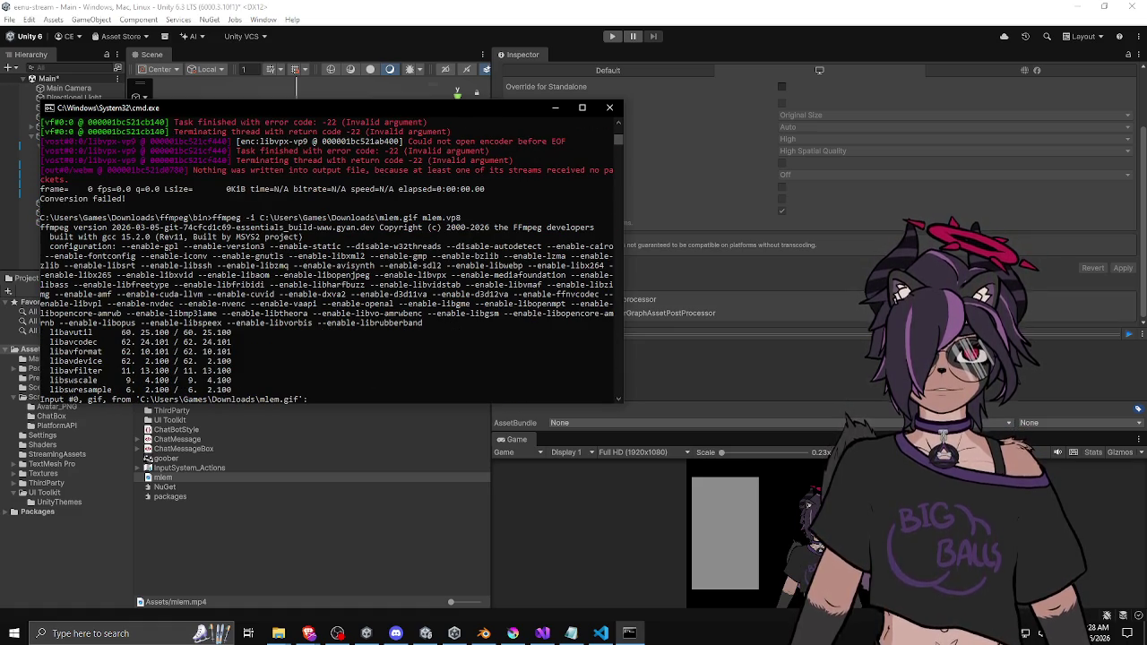
key("alt+Tab")
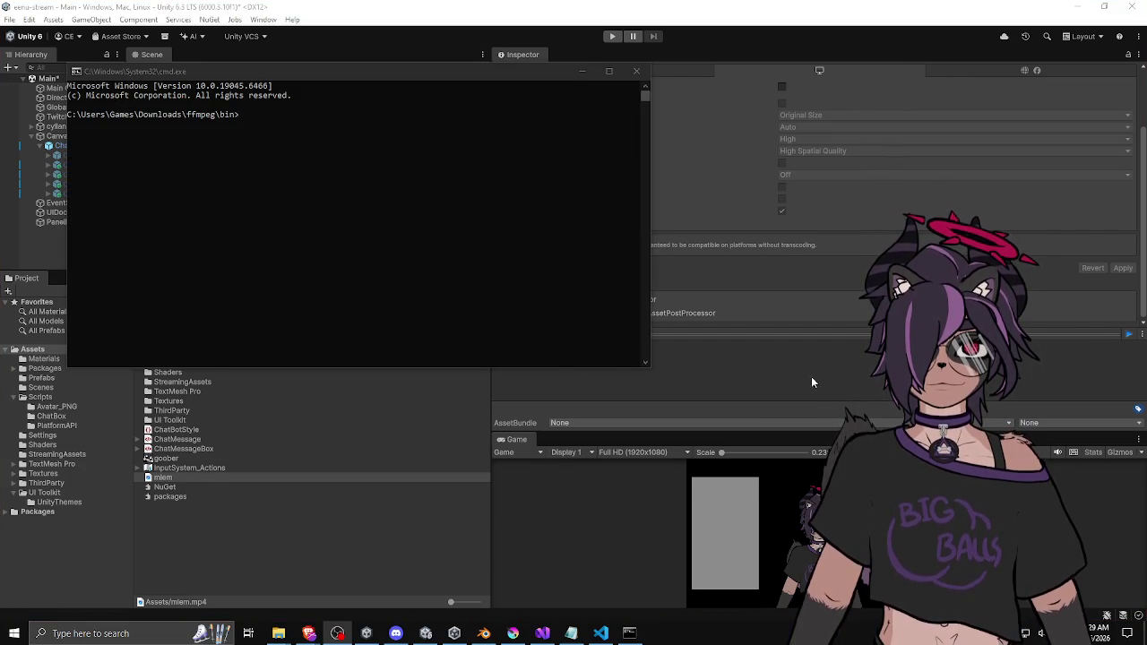
Run ffmpeg -i on the dragged-in mlem.gif path, producing a 112x112 yuva420p mlem.webm
left_click(419, 269)
type("ffmpeg")
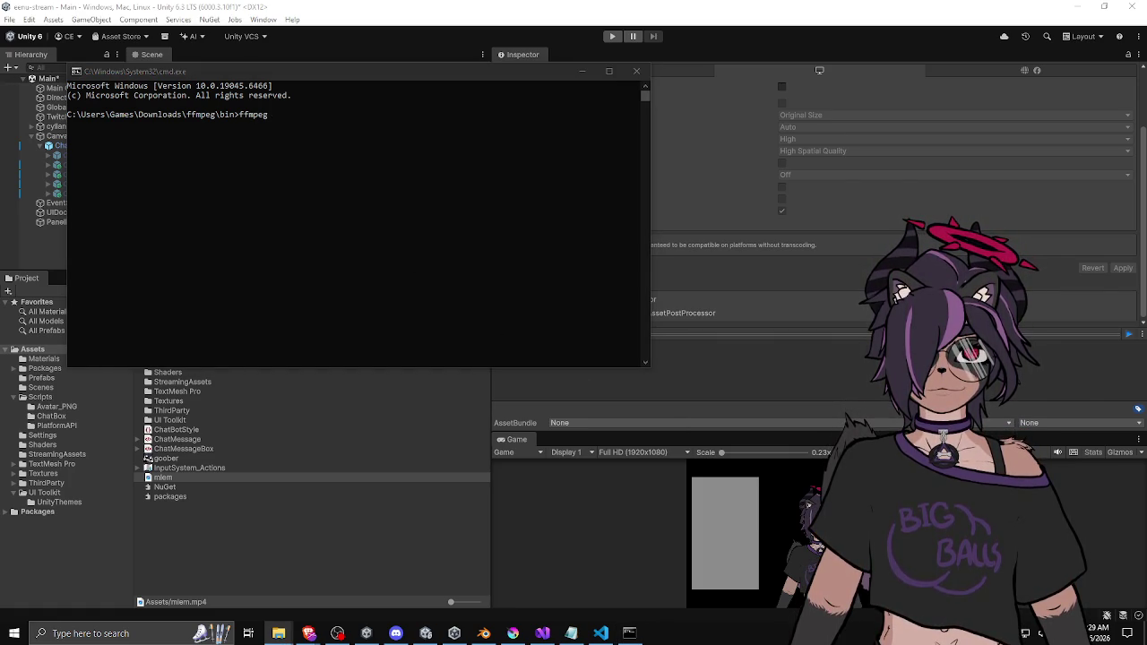
left_click_drag(392, 209, 391, 208)
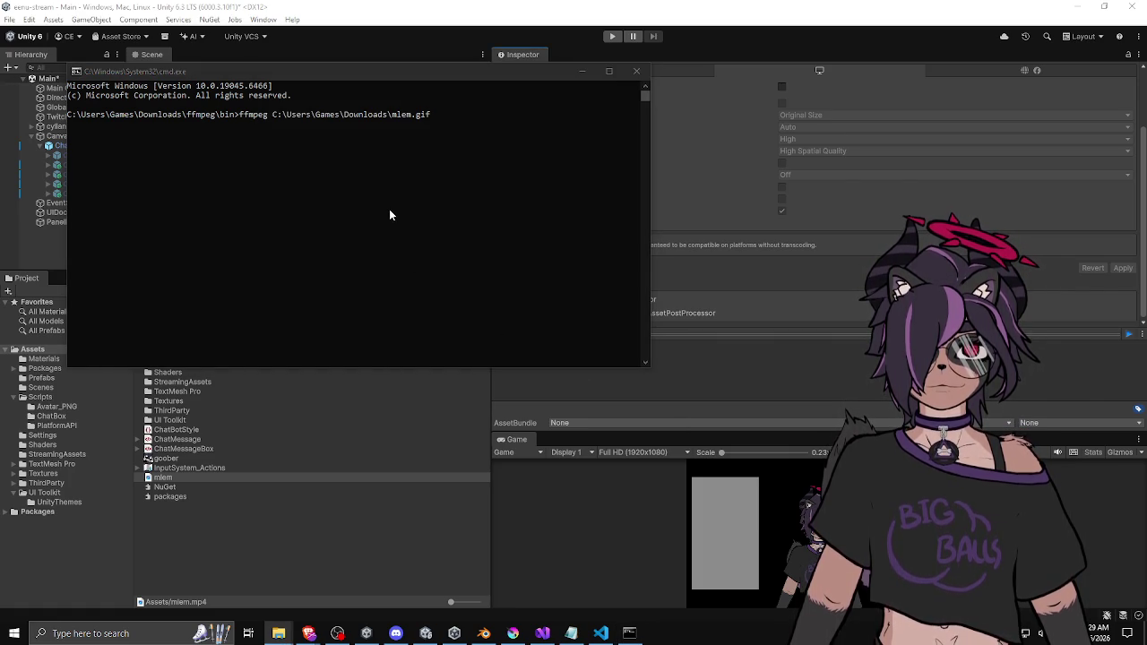
left_click(390, 215)
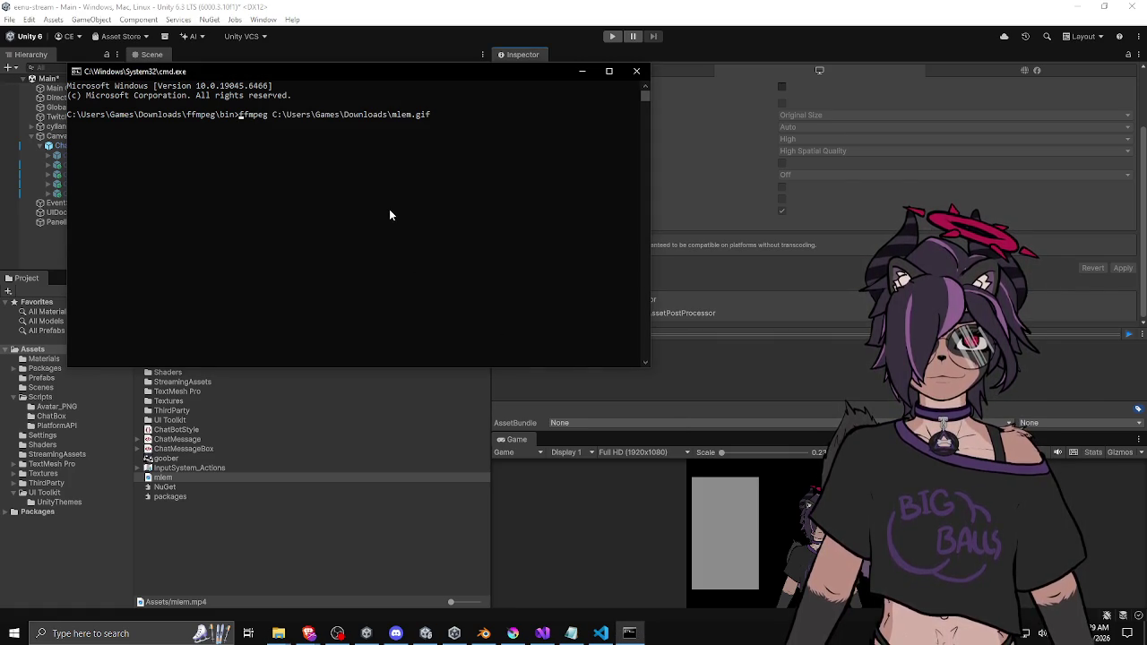
type("-i ")
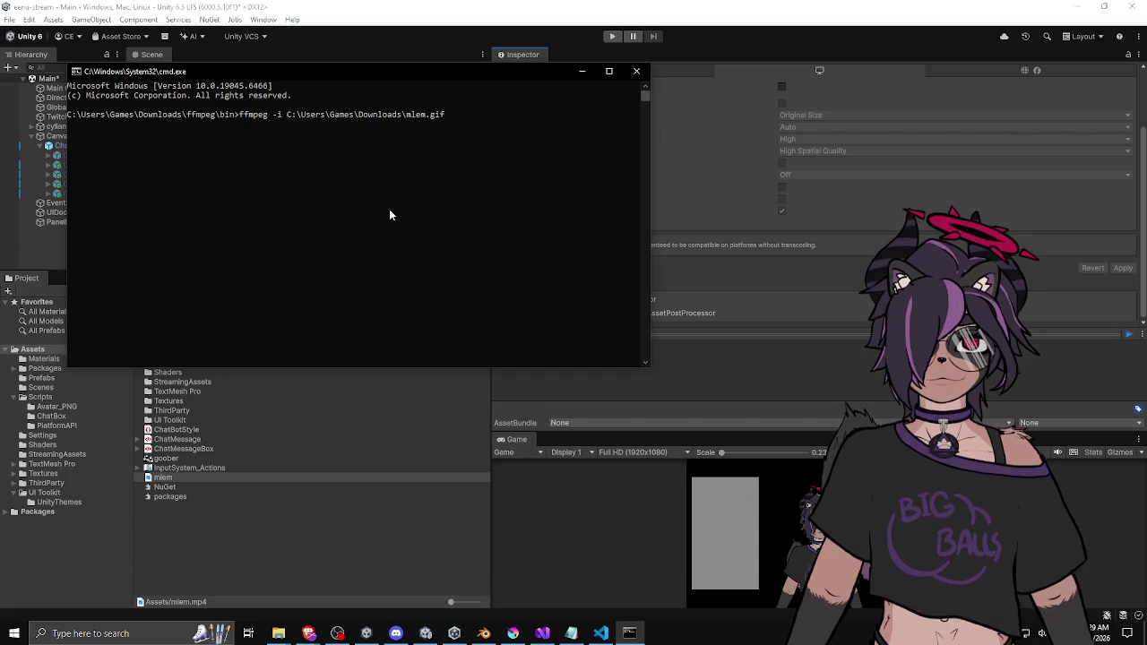
type(" mlem.")
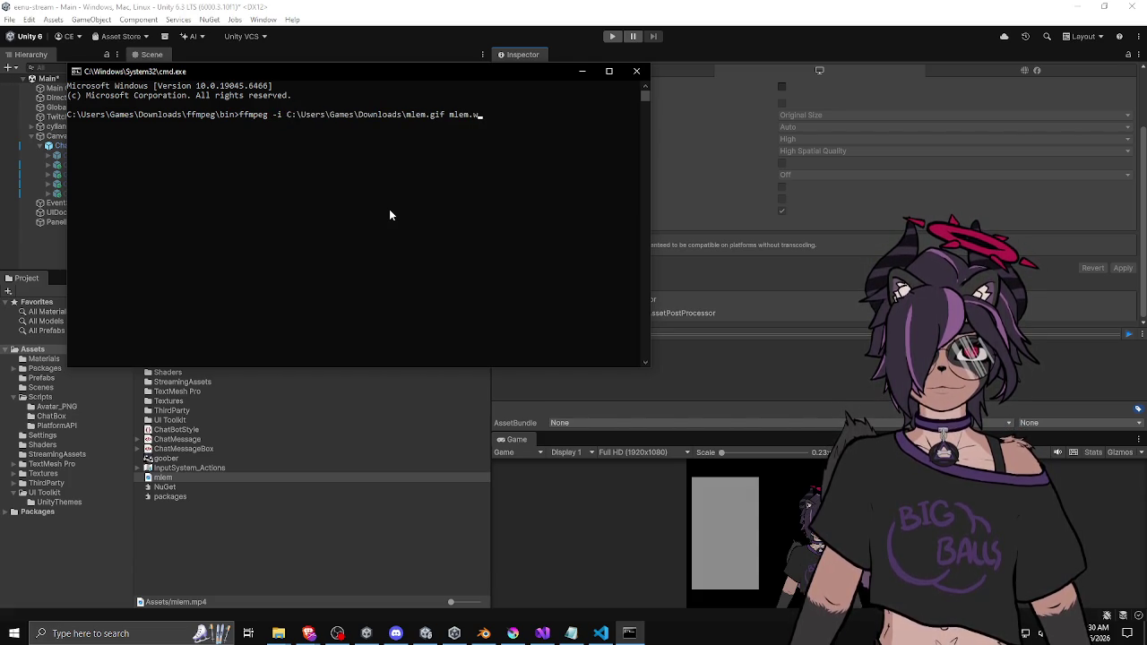
type("webm")
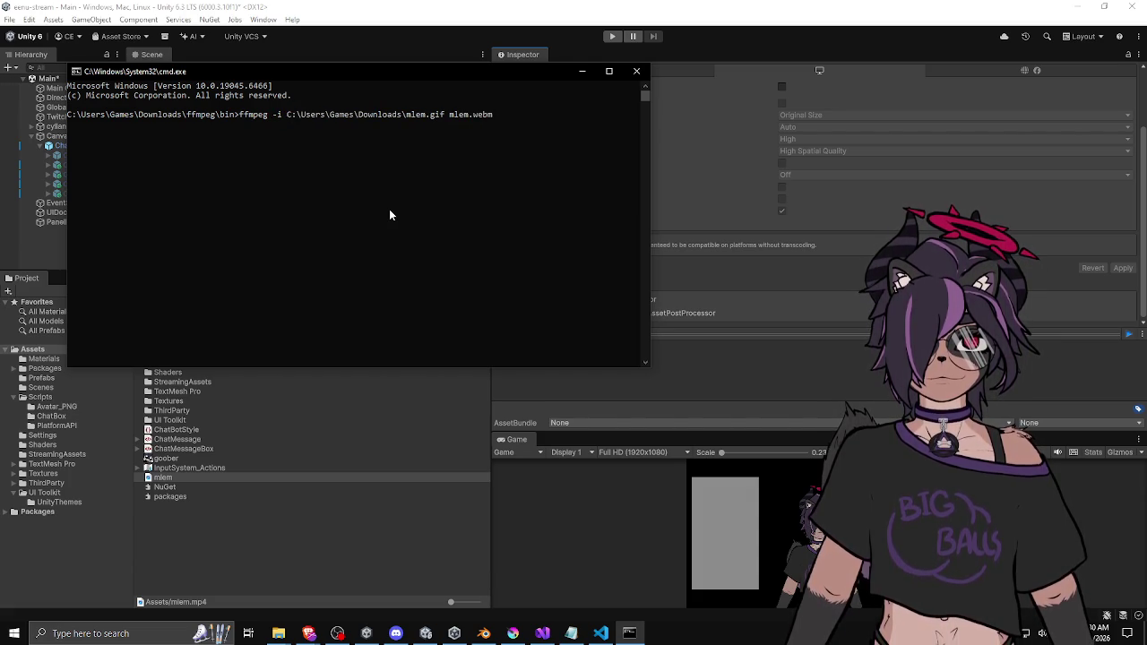
key("Return")
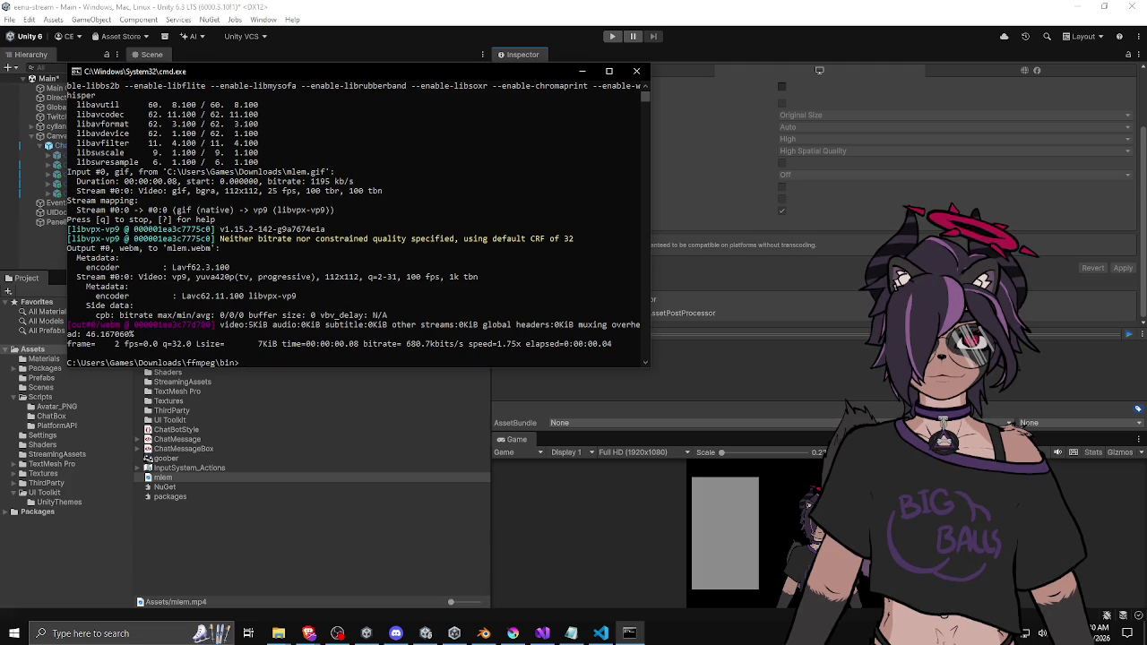
key("alt+Tab")
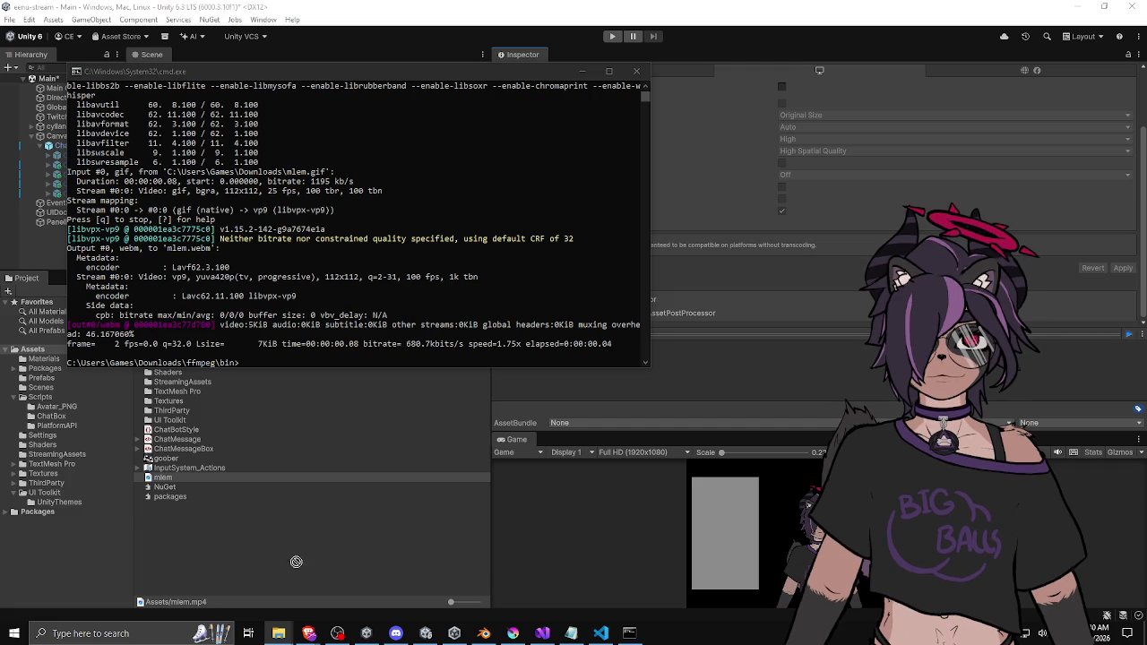
Delete the old mlem.mp4 asset from Assets, leaving mlem.webm selected with its import error
left_click(163, 478)
left_click(166, 487)
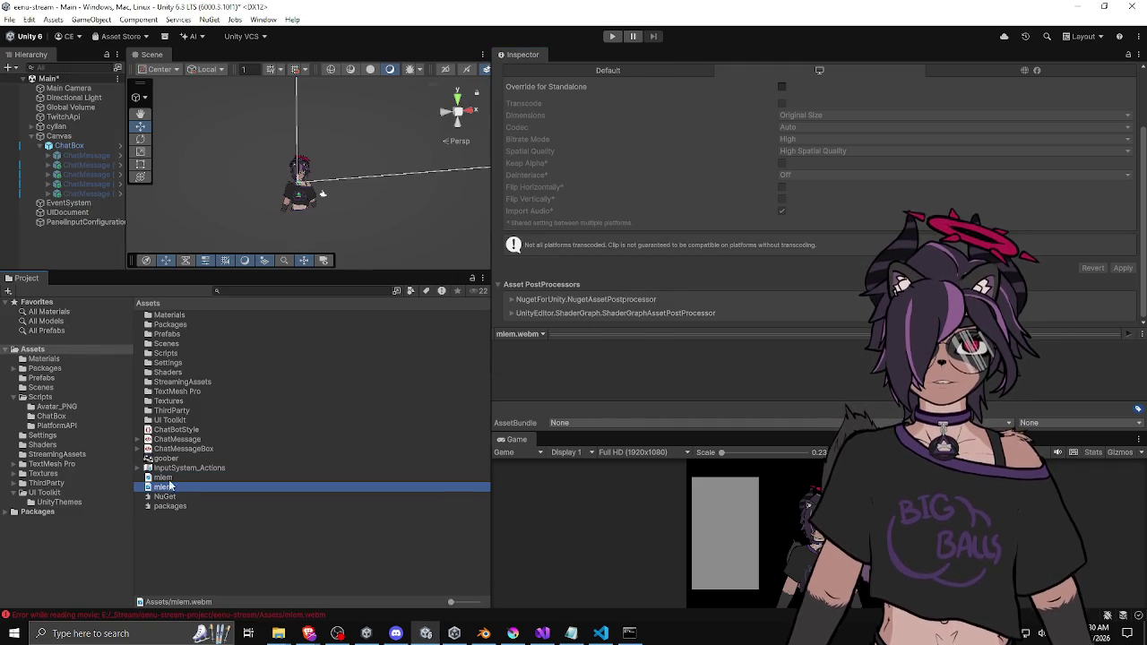
left_click(169, 478)
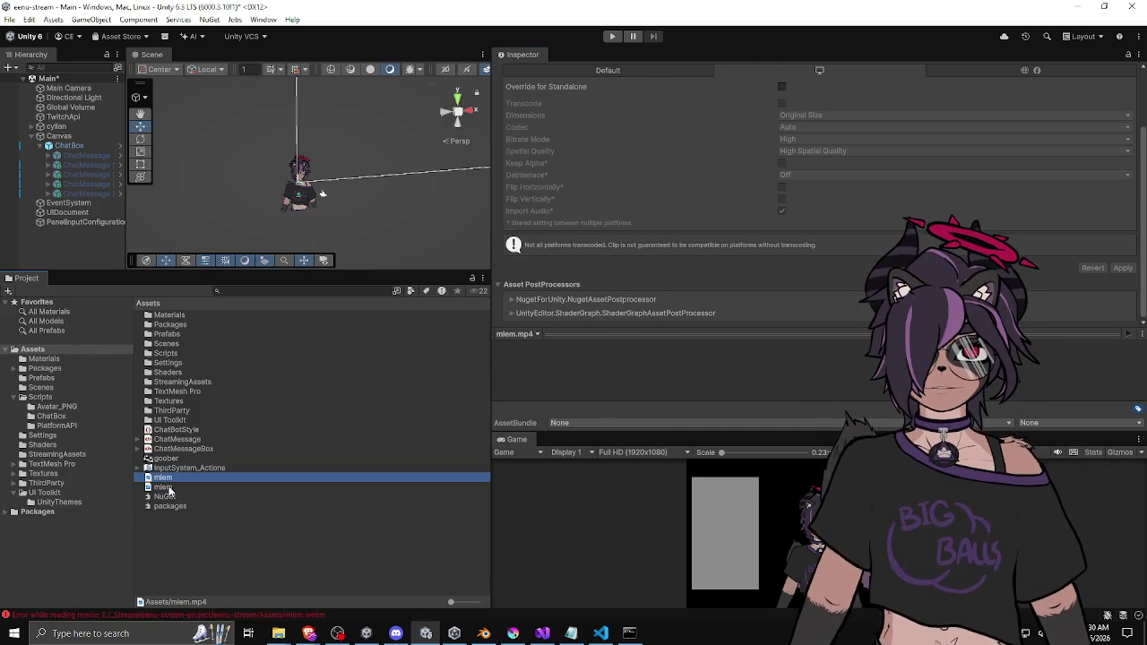
left_click(170, 486)
left_click(170, 478)
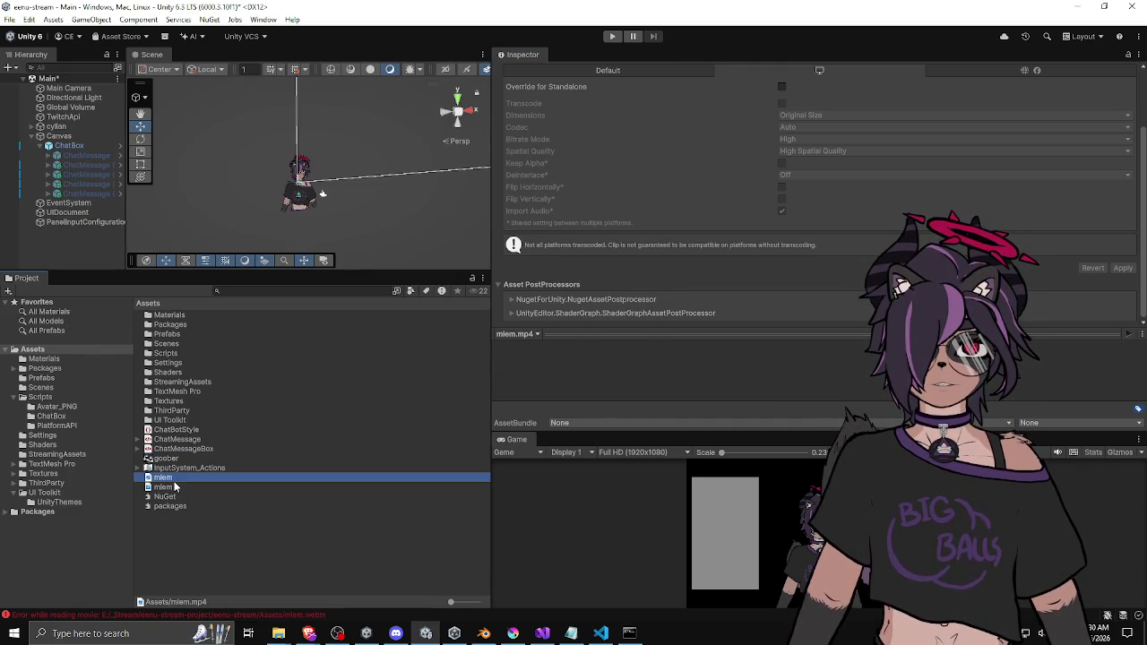
key("Delete")
key("Return")
left_click(171, 477)
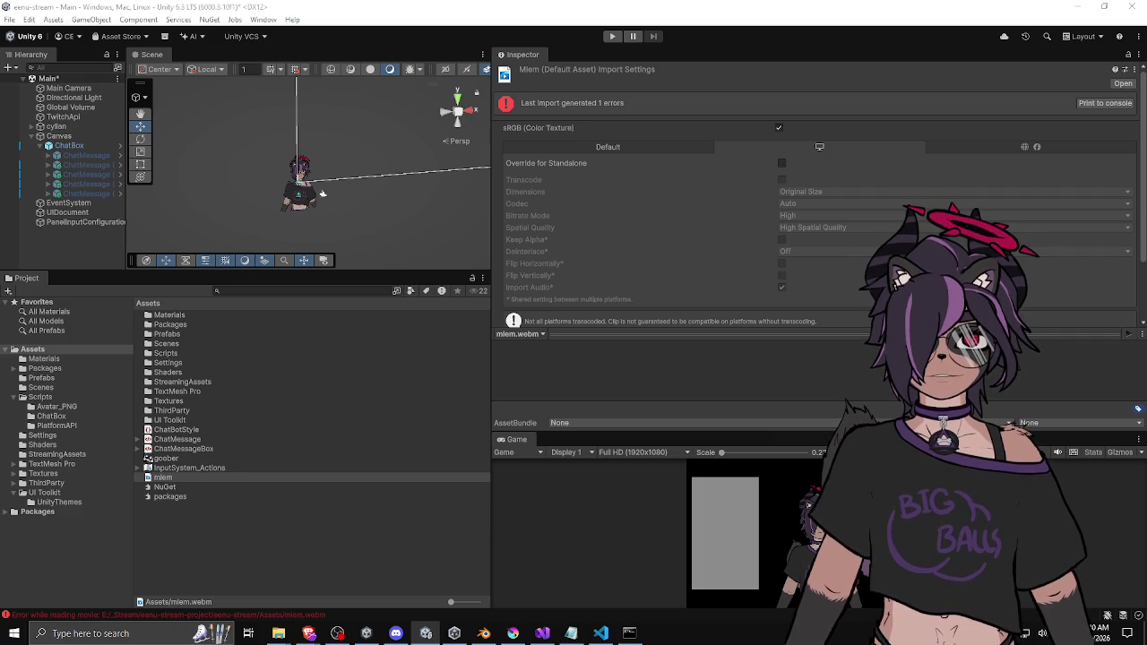
Delete mlem.webm through its context menu, confirm, then show the desktop
right_click(196, 478)
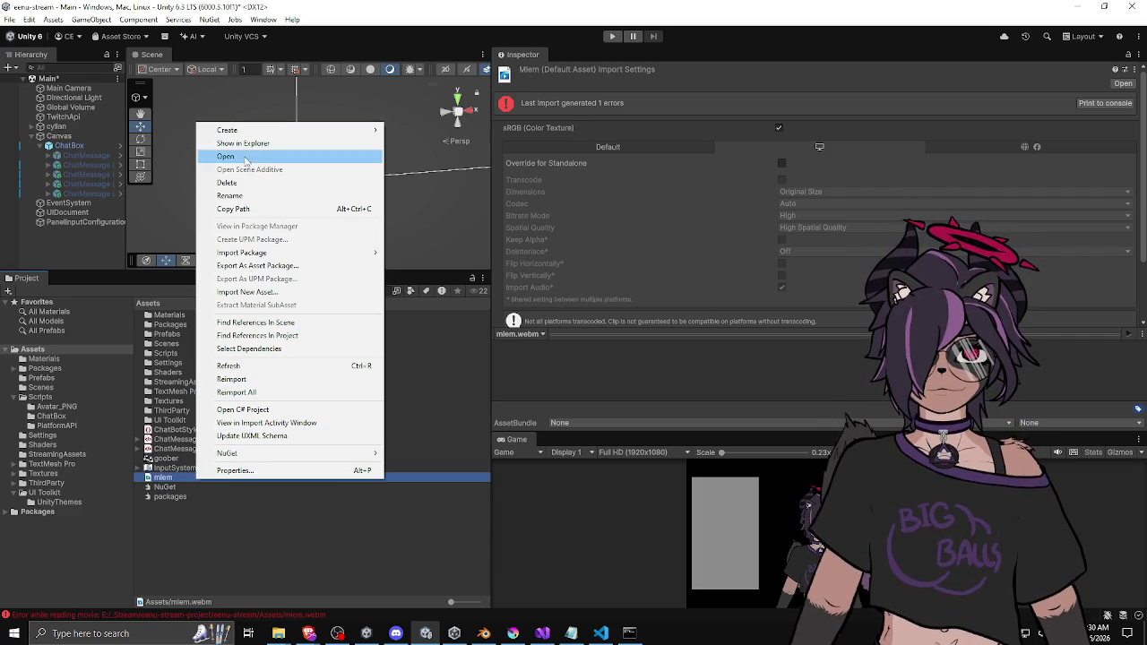
left_click(235, 182)
key("Return")
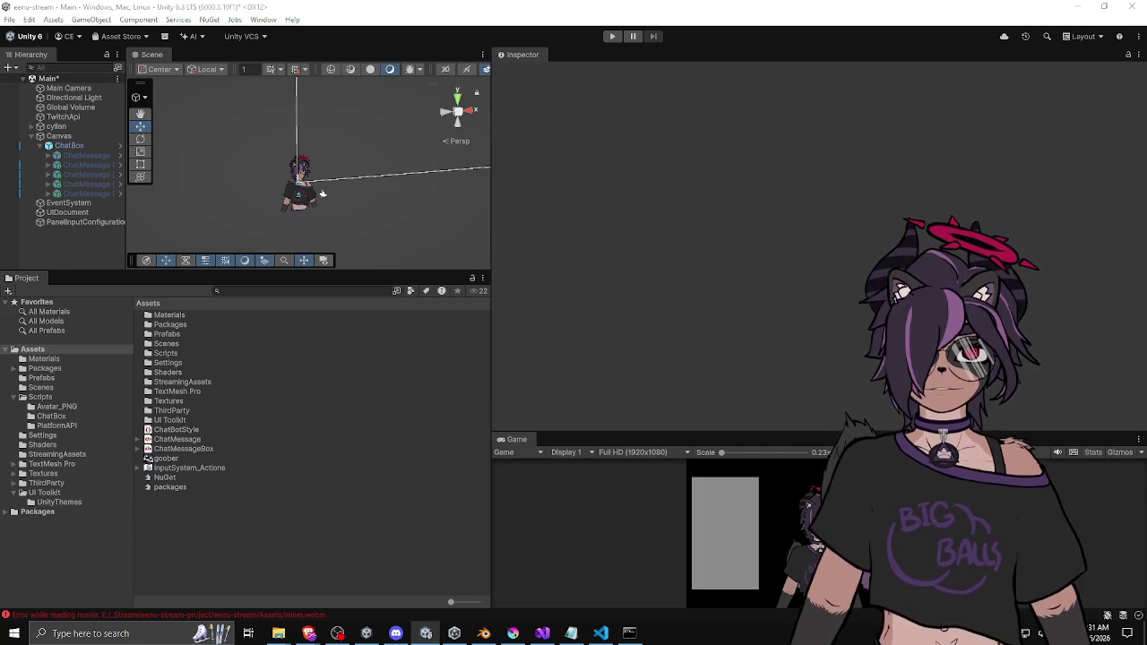
key("super+d")
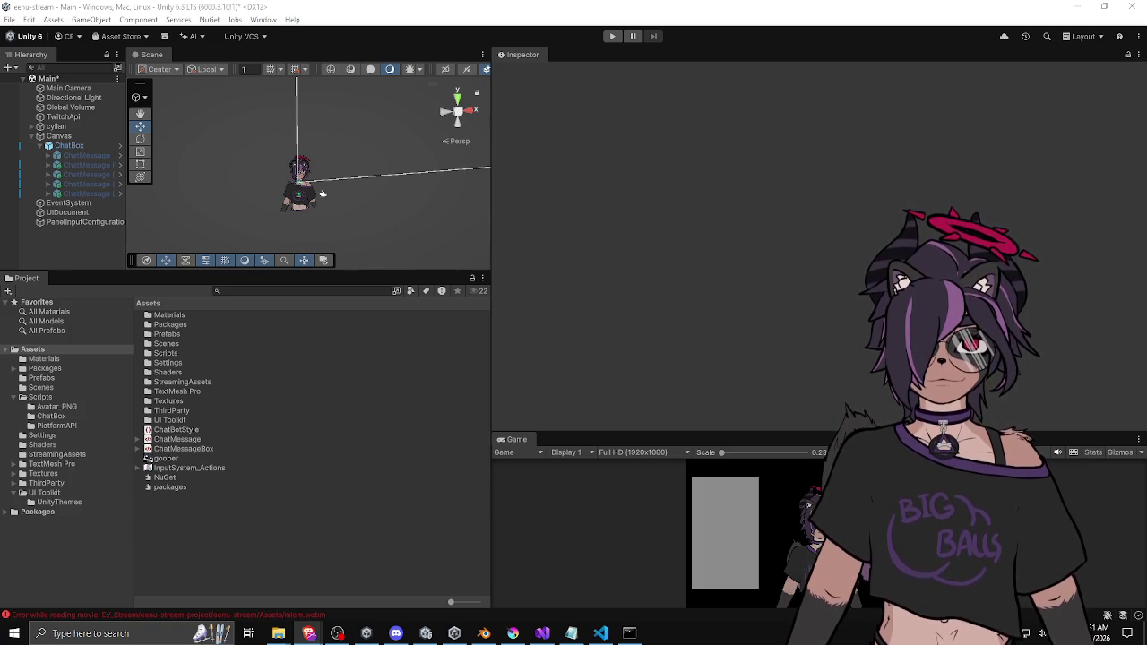
Recall the last ffmpeg command and rerun it with output mlem.mp4, encoded with libx264
key("alt+Tab")
left_click(548, 307)
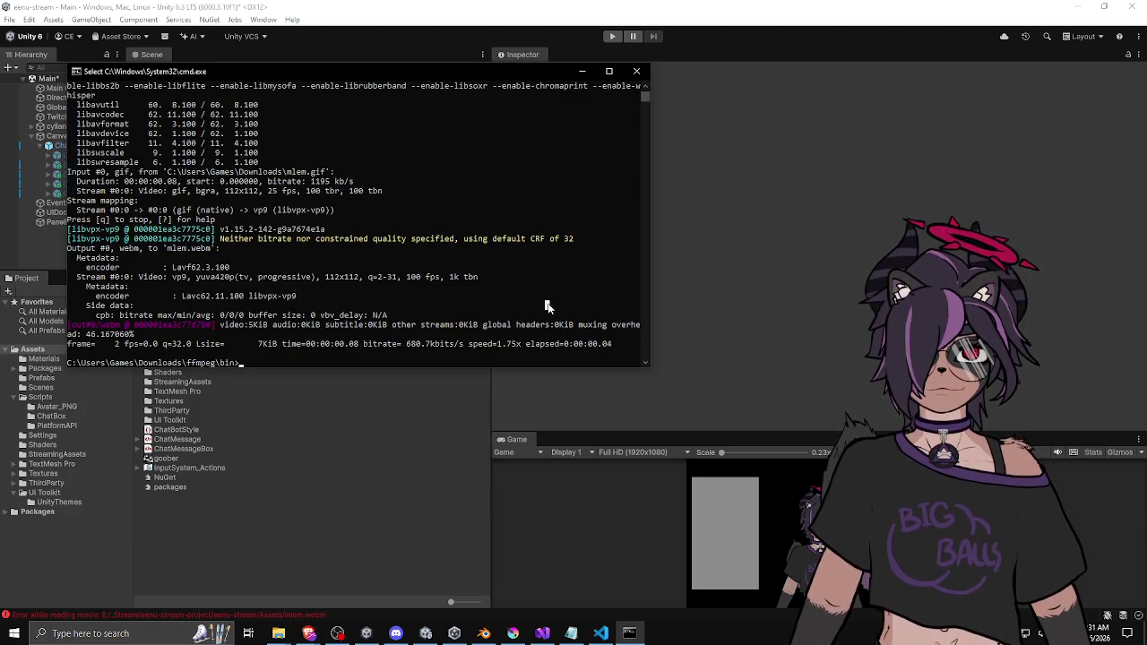
key("Up")
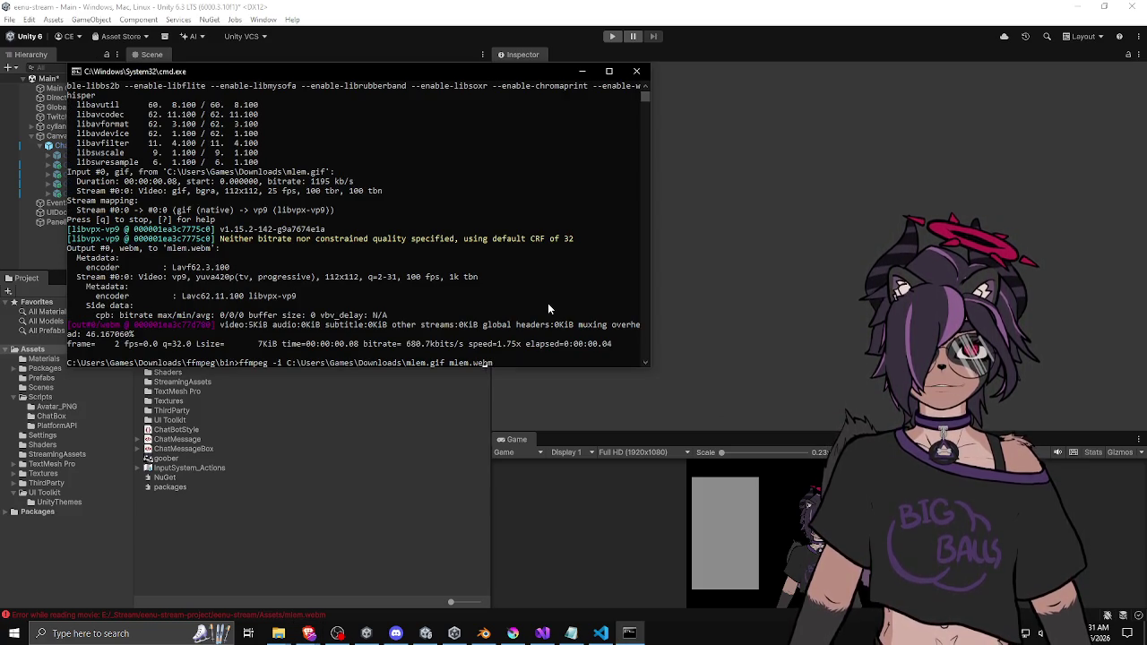
key("BackSpace")
key("BackSpace")
key("BackSpace")
type("mp4")
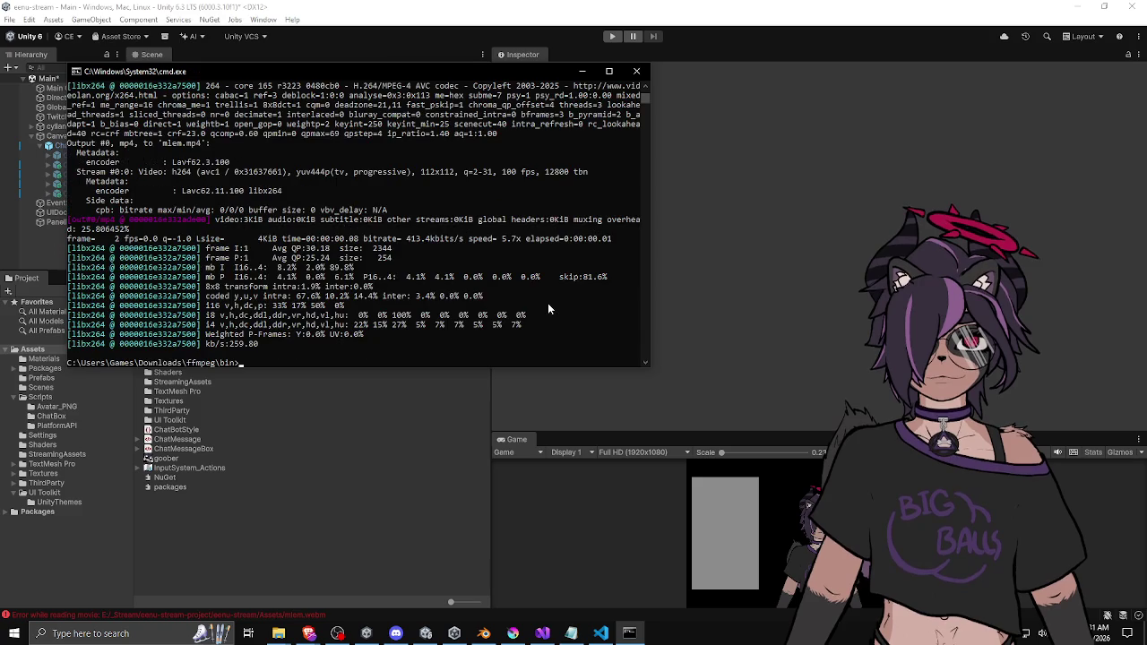
key("Return")
scroll(524, 233, "up", 7)
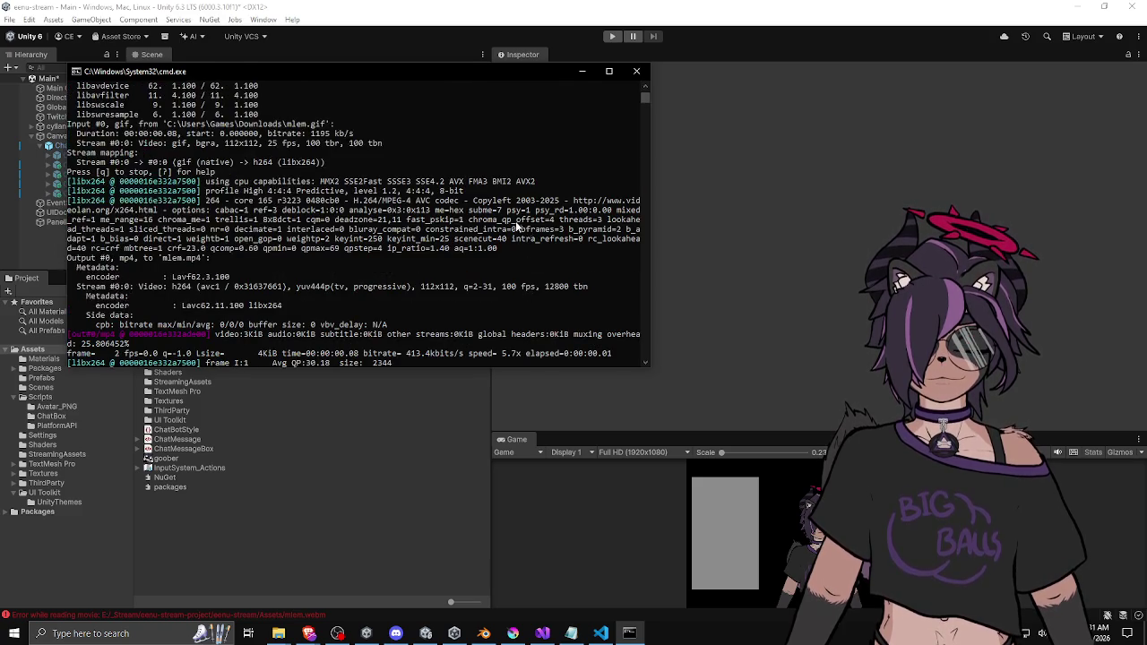
scroll(498, 206, "down", 7)
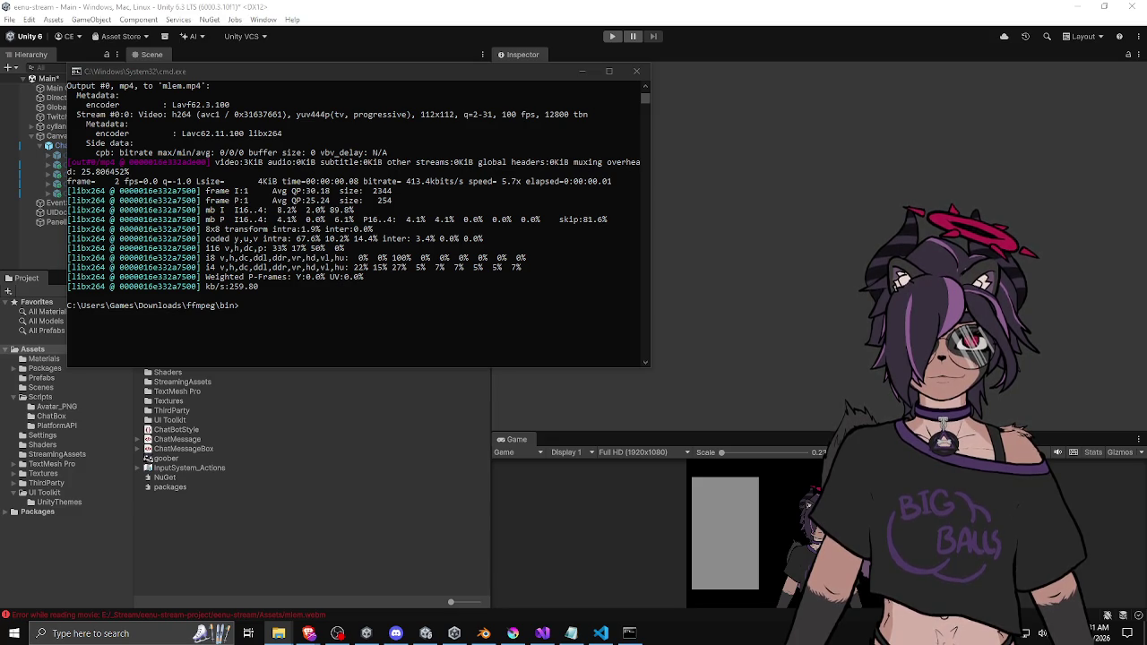
Drag mlem.mp4 into Assets, check its failed import, then delete it and confirm
left_click_drag(228, 560, 167, 479)
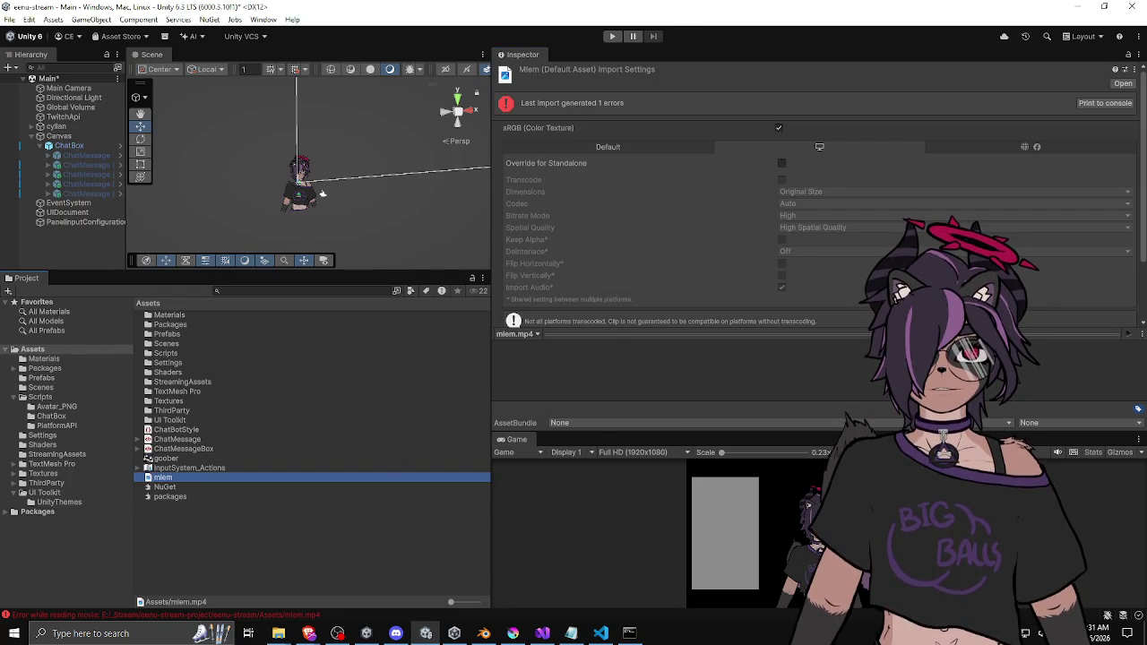
left_click(1134, 334)
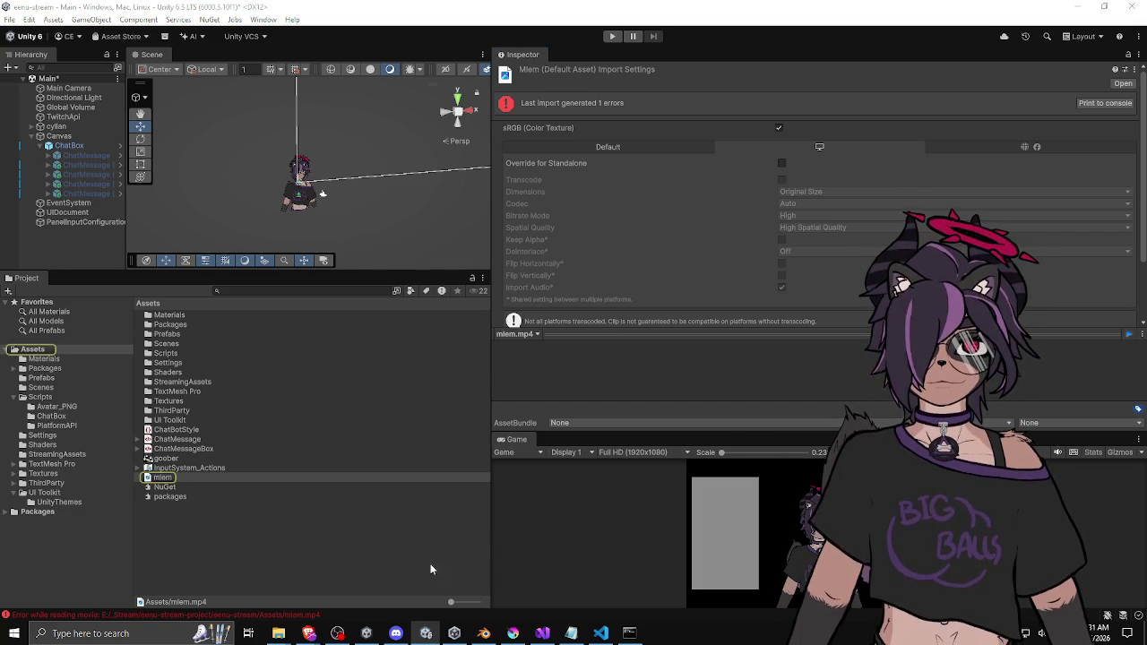
left_click(173, 489)
left_click(176, 478)
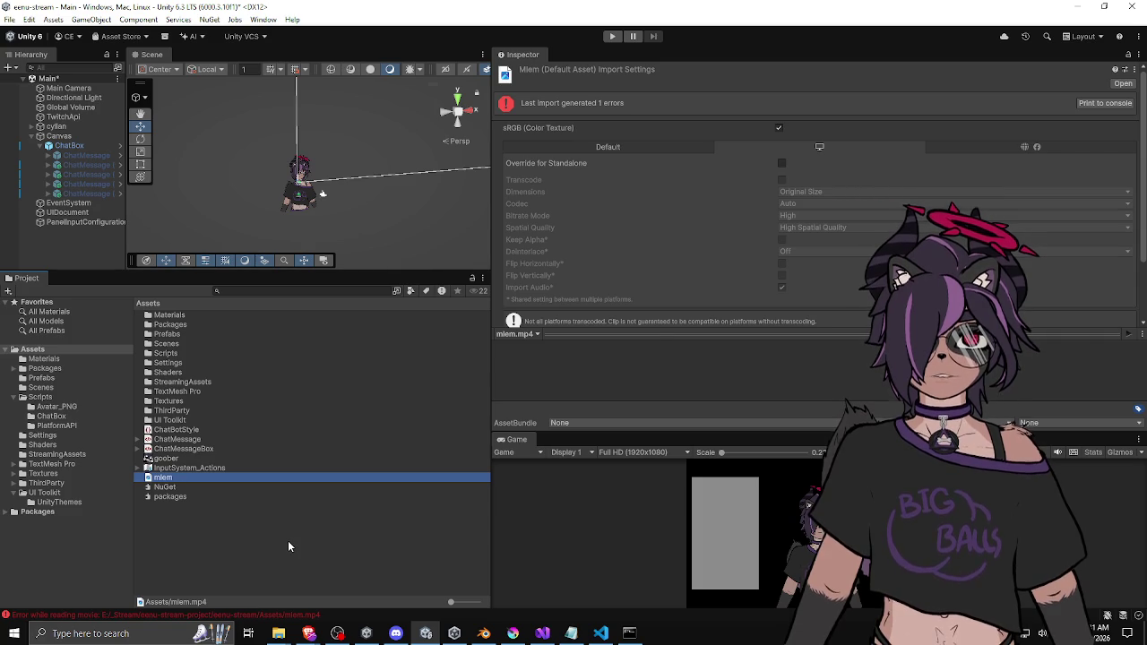
key("Delete")
key("Return")
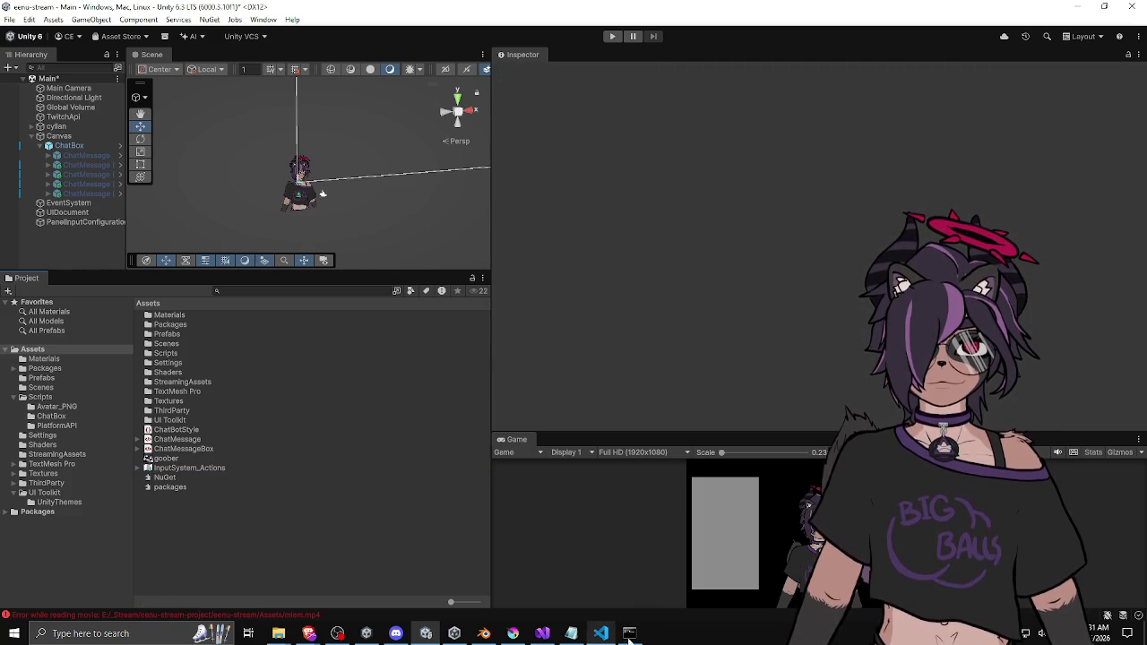
mouse_move(543, 637)
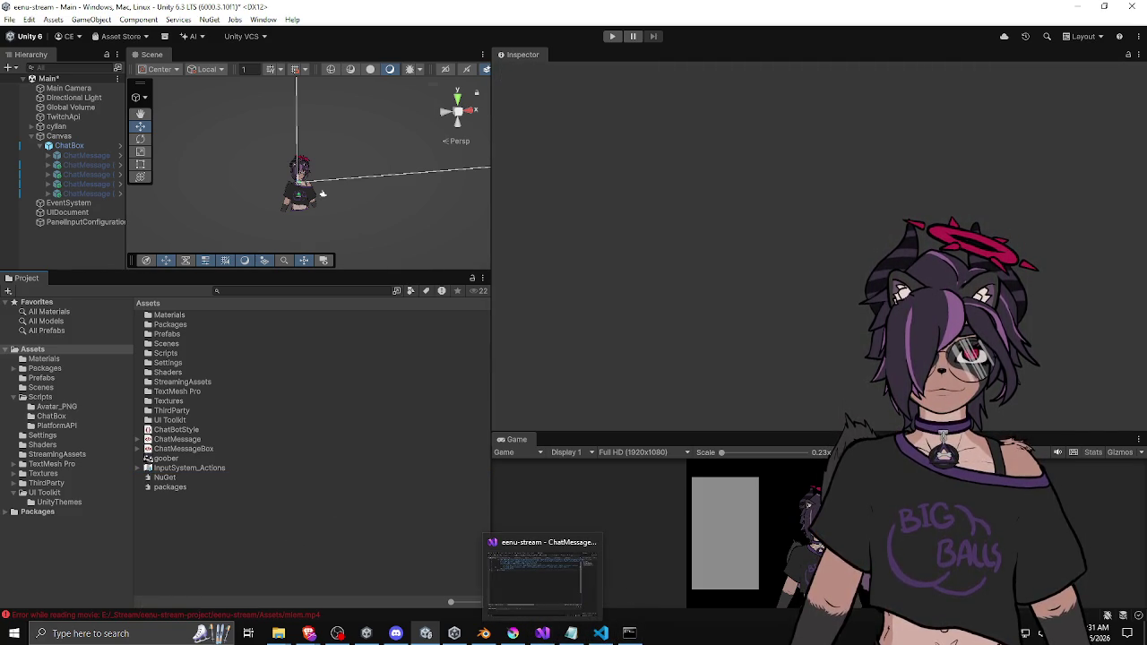
key("alt+Tab")
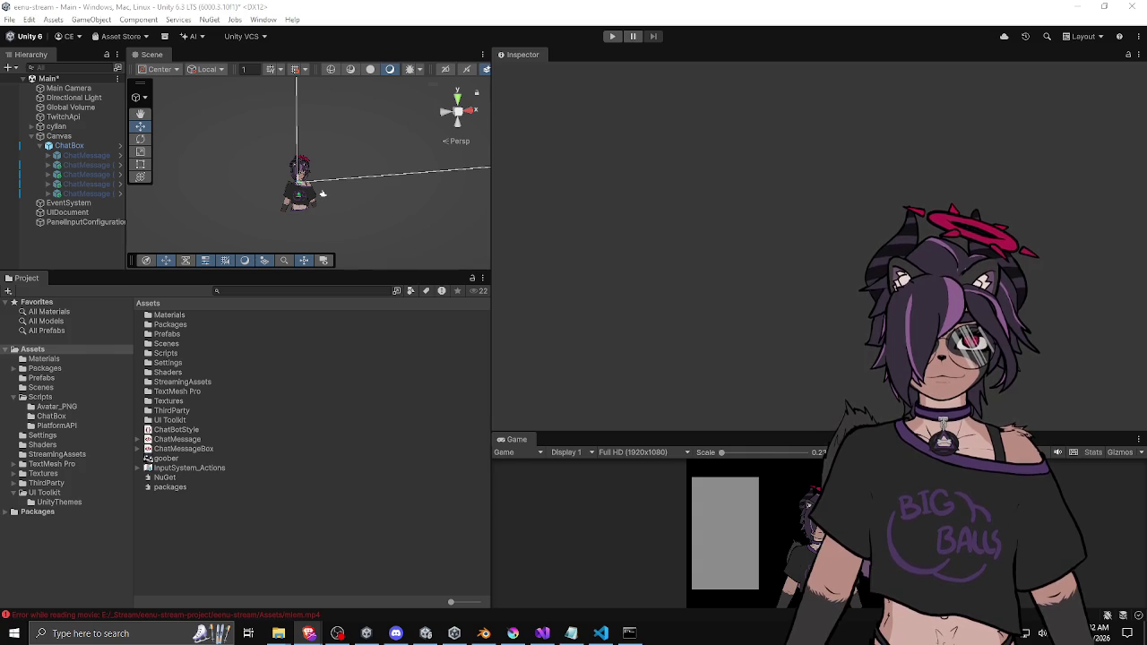
Run ffmpeg on mlem.gif to mlem.webm with -c:v libvpx -pix_fmt yuva420p, overwriting; it fails
key("alt+Tab")
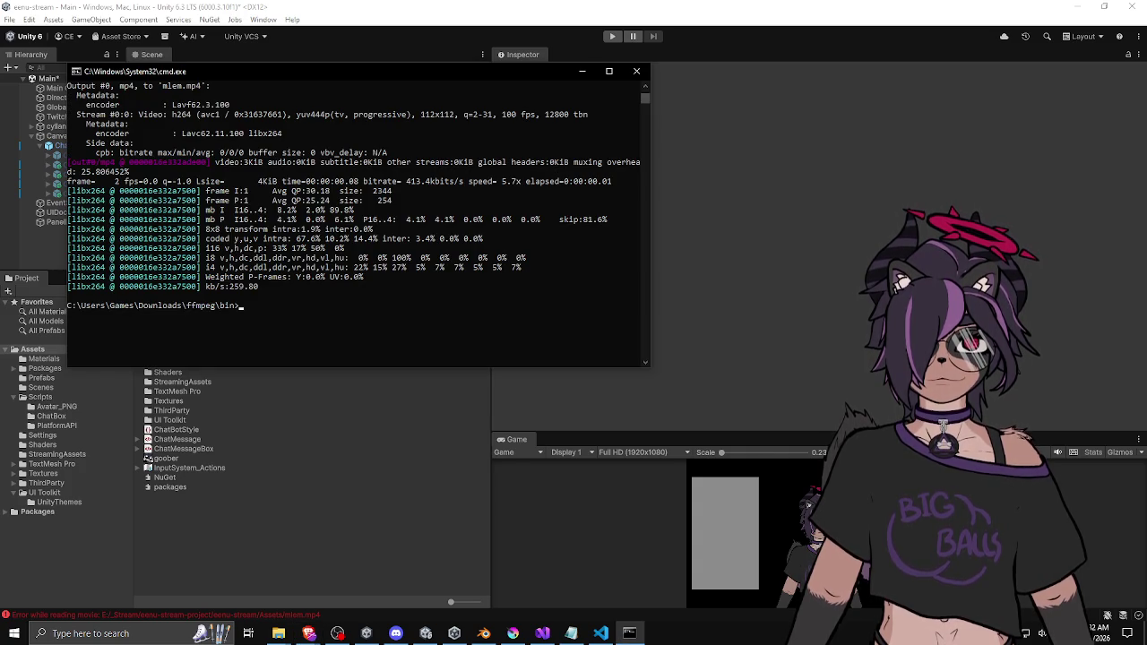
left_click_drag(354, 76, 480, 178)
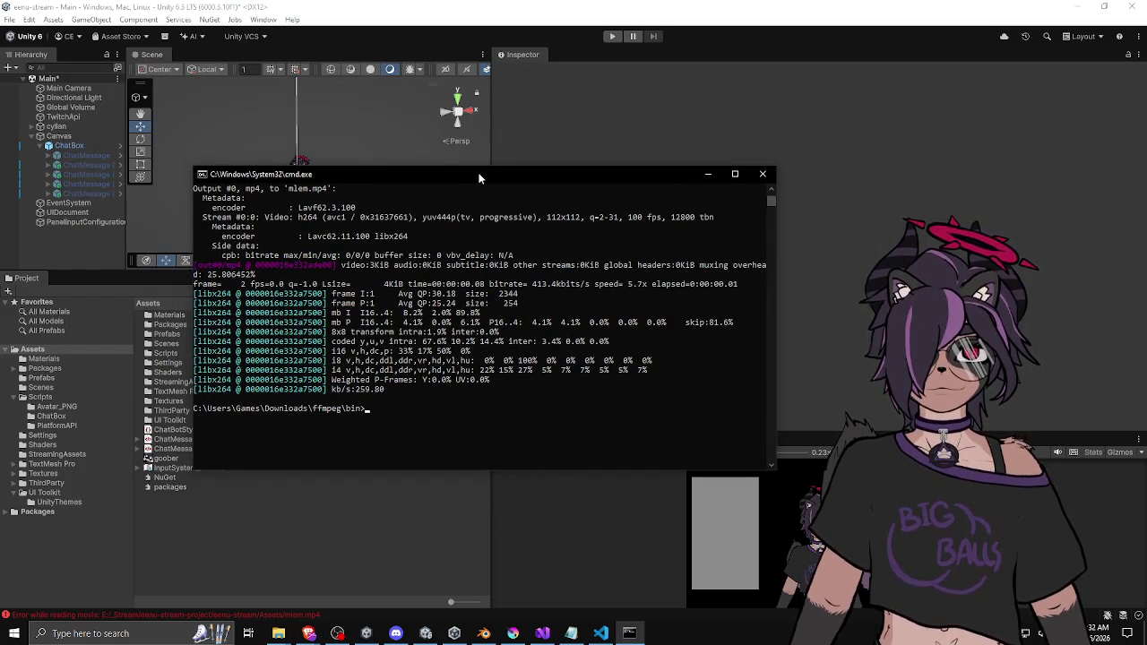
type("ffmpeg -i")
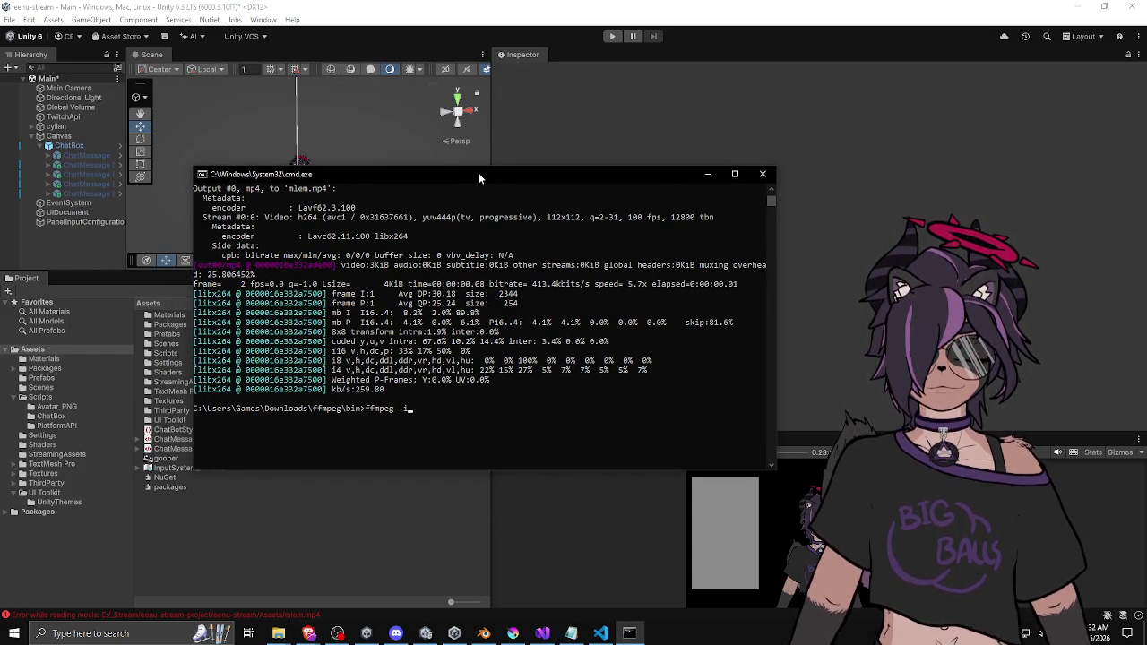
type(" C:\\Users\\Games\\Downloads\\mlem.gif mlem.mp4")
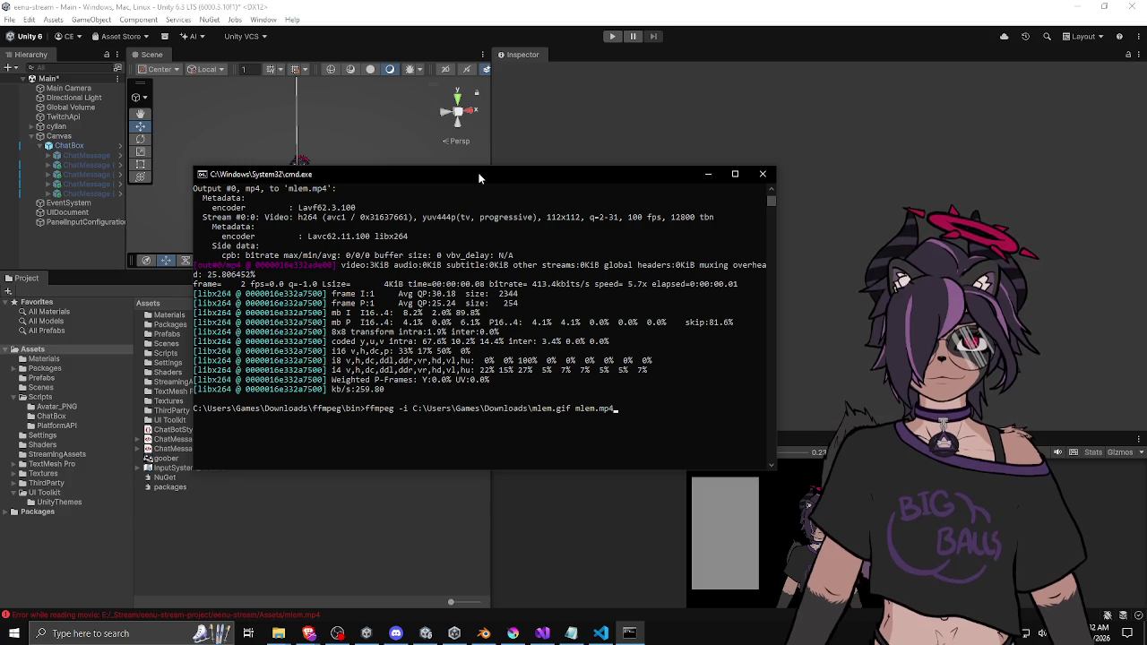
key("BackSpace")
key("BackSpace")
key("BackSpace")
type("webm")
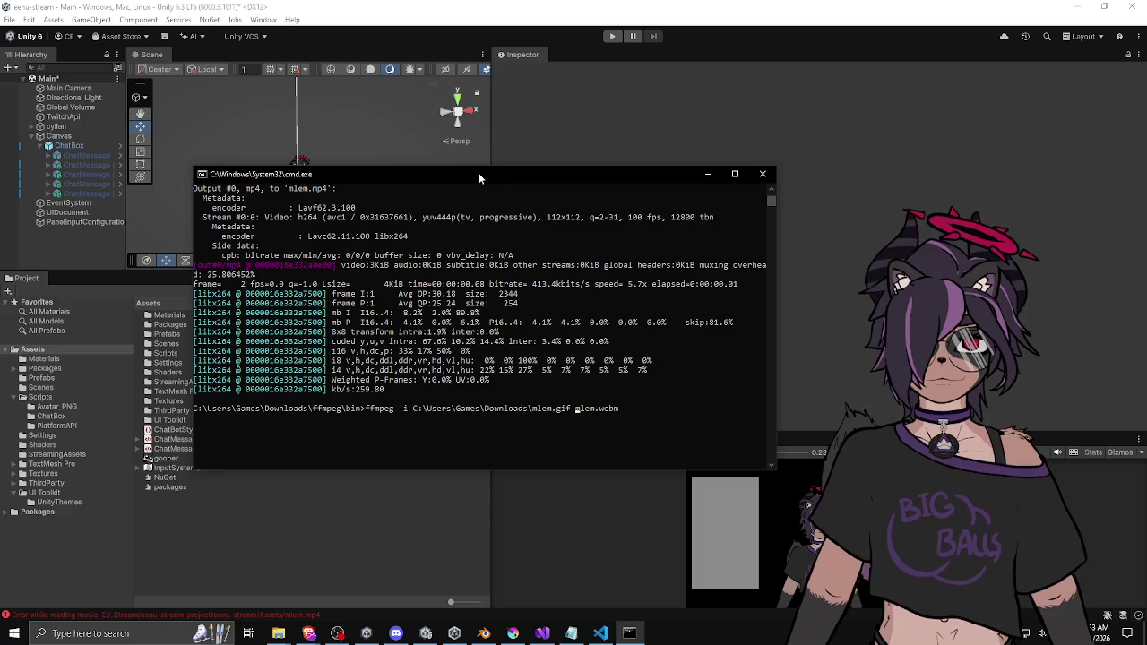
type("-c:v ")
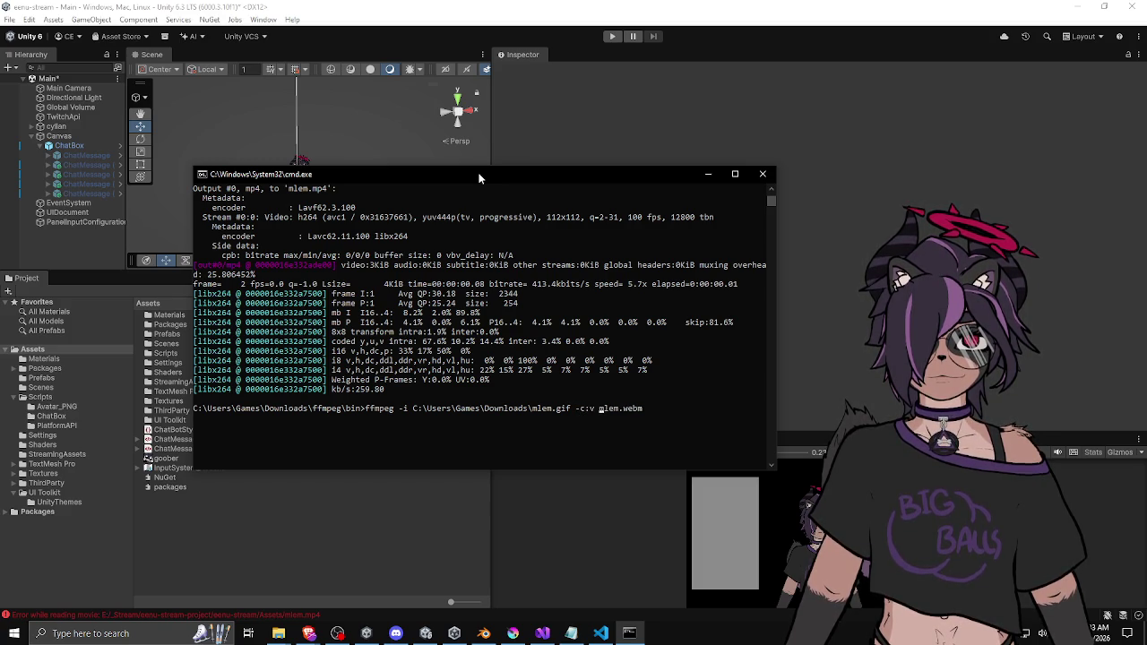
type("libvpx ")
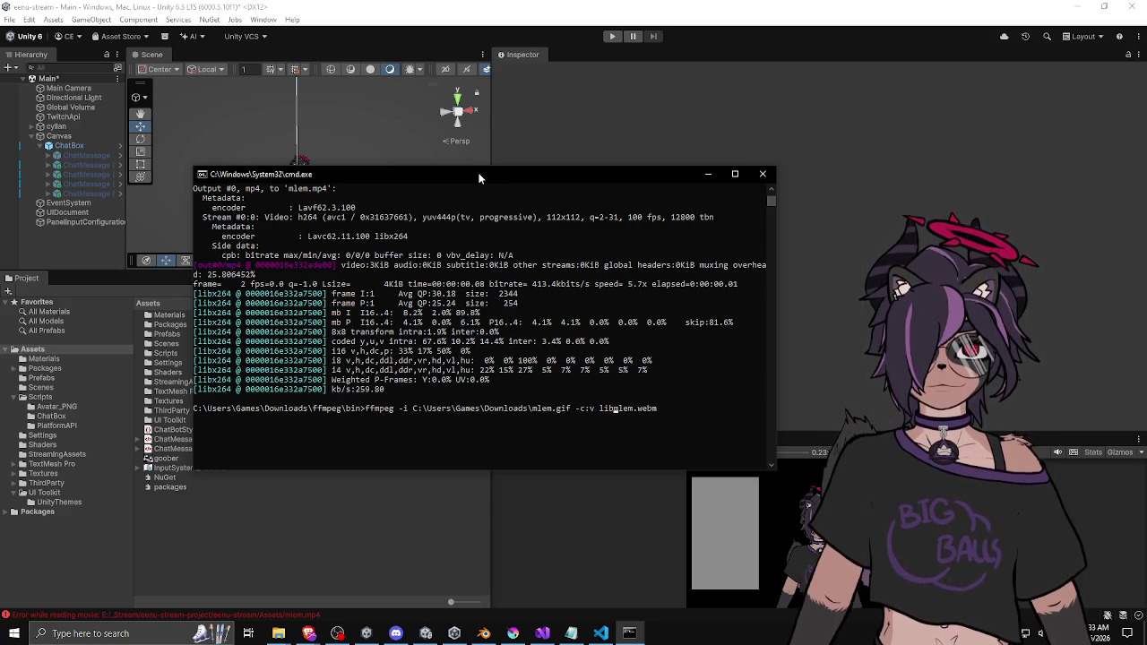
type("-pix_fmt")
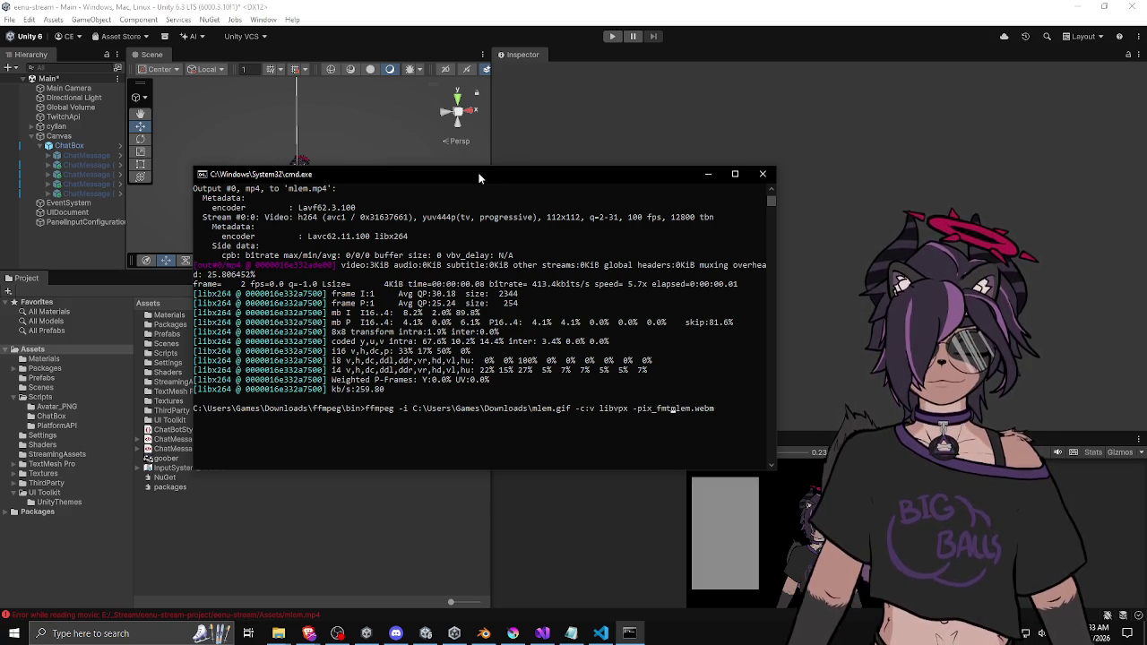
type(" yuv ")
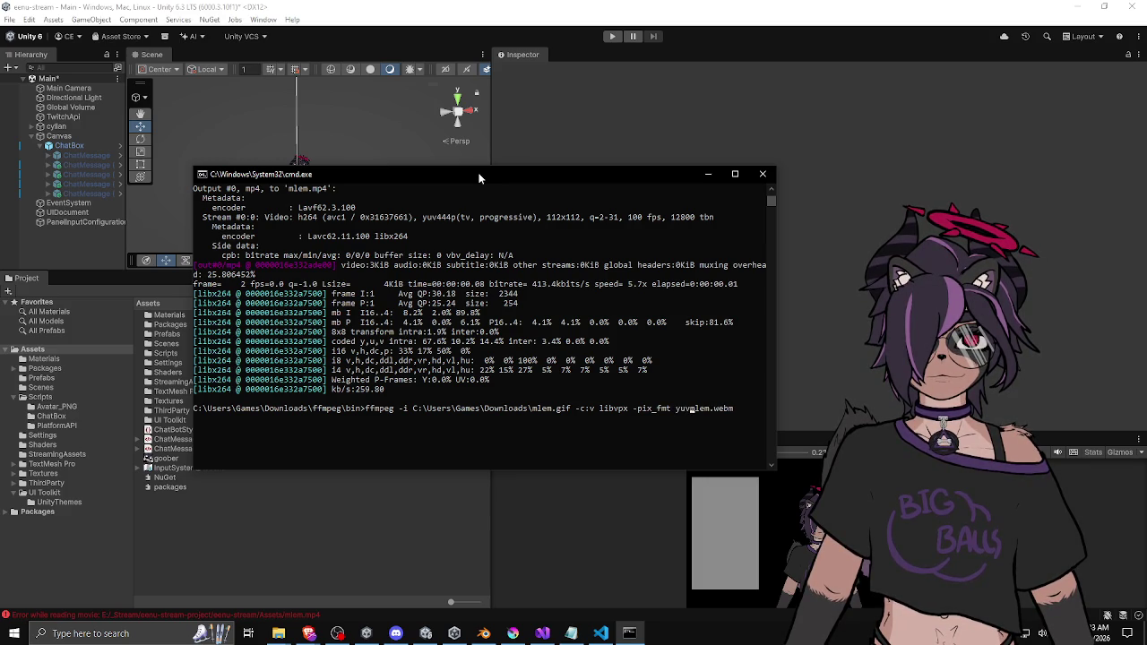
type("a420p")
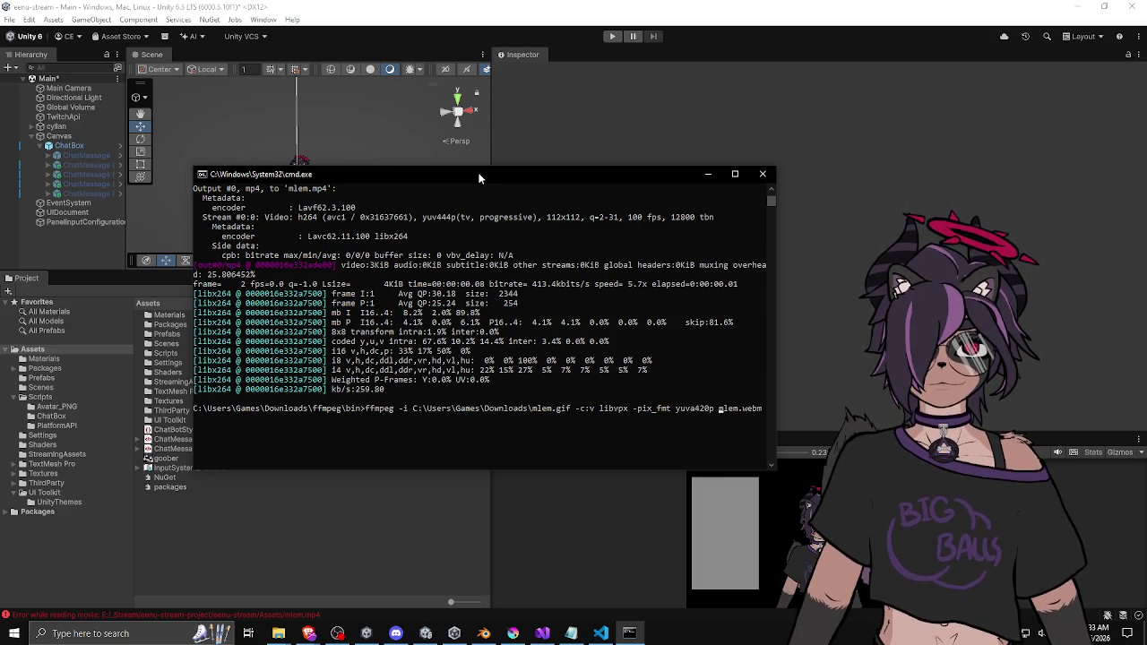
key("Return")
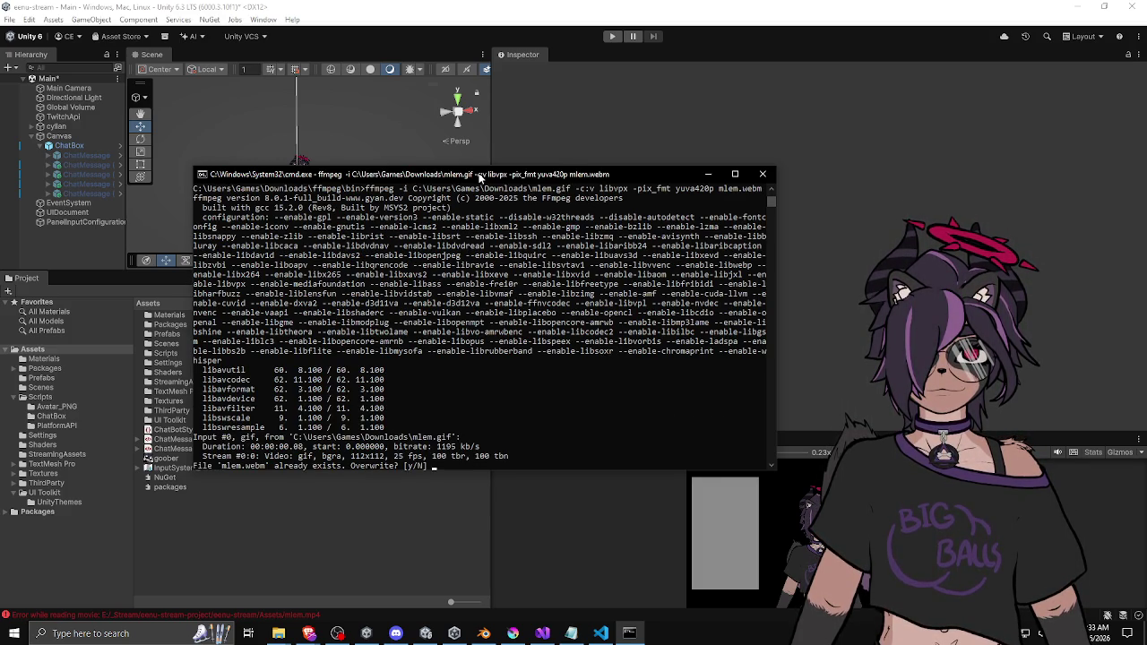
type("y")
key("Return")
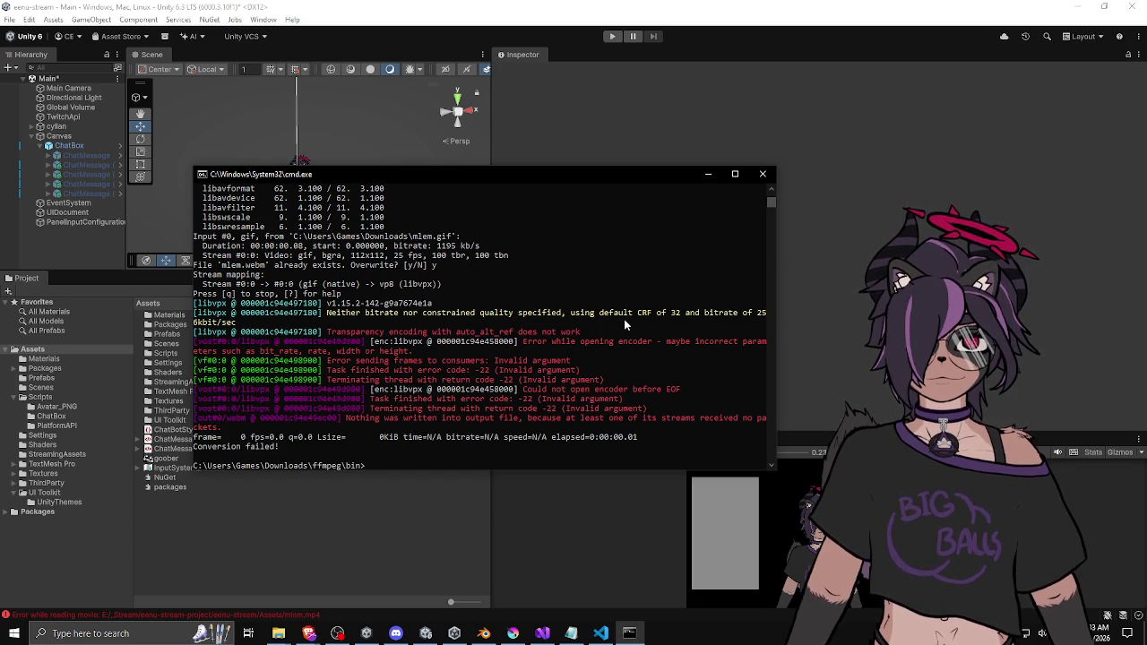
Recall the failed libvpx yuva420p mlem.webm command at a fresh prompt
scroll(623, 319, "up", 1)
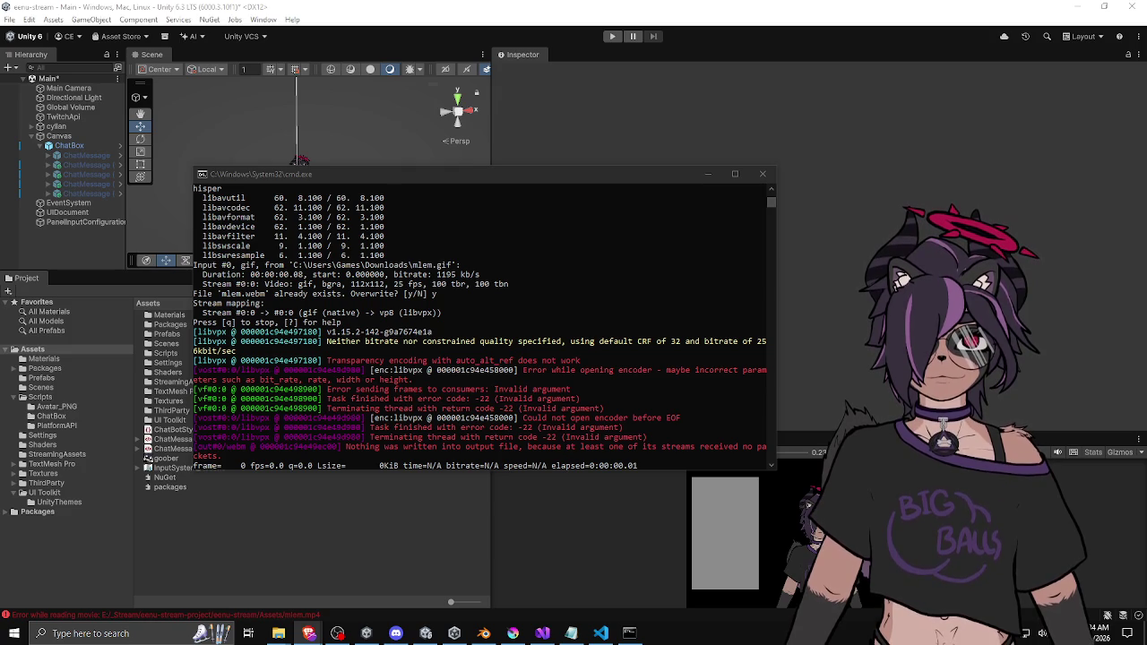
left_click(527, 346)
key("Up")
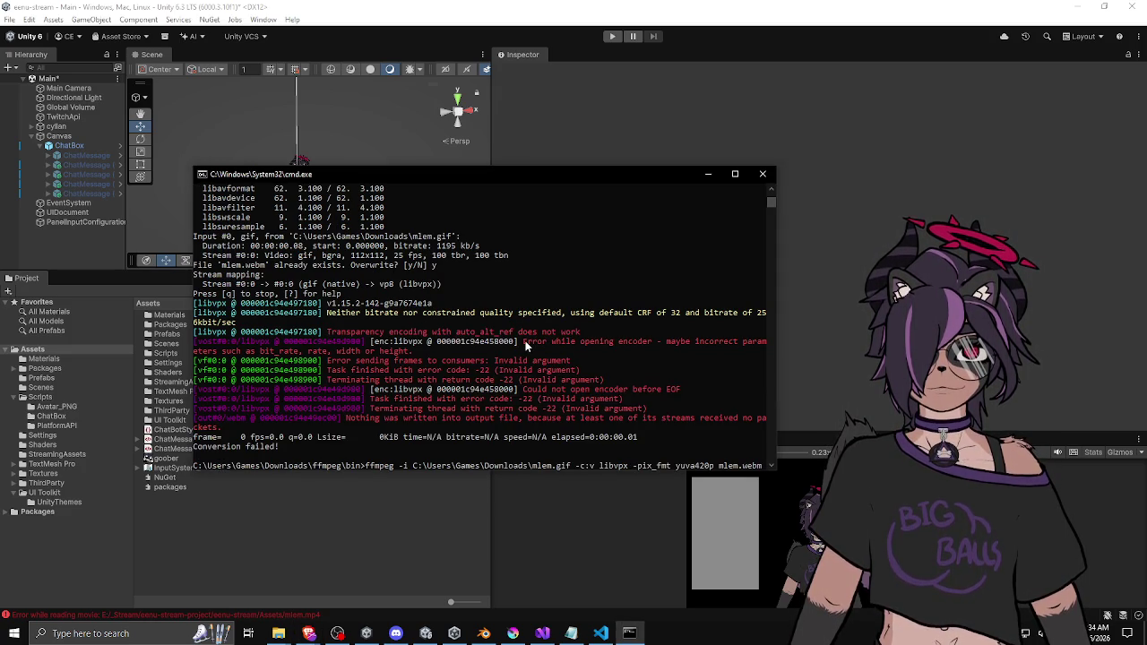
Add -auto-alt-ref 0, rerun and overwrite, producing an 8KiB 112x112 VP8 yuva420p mlem.webm
type("-auto")
type("-alt-ref 0")
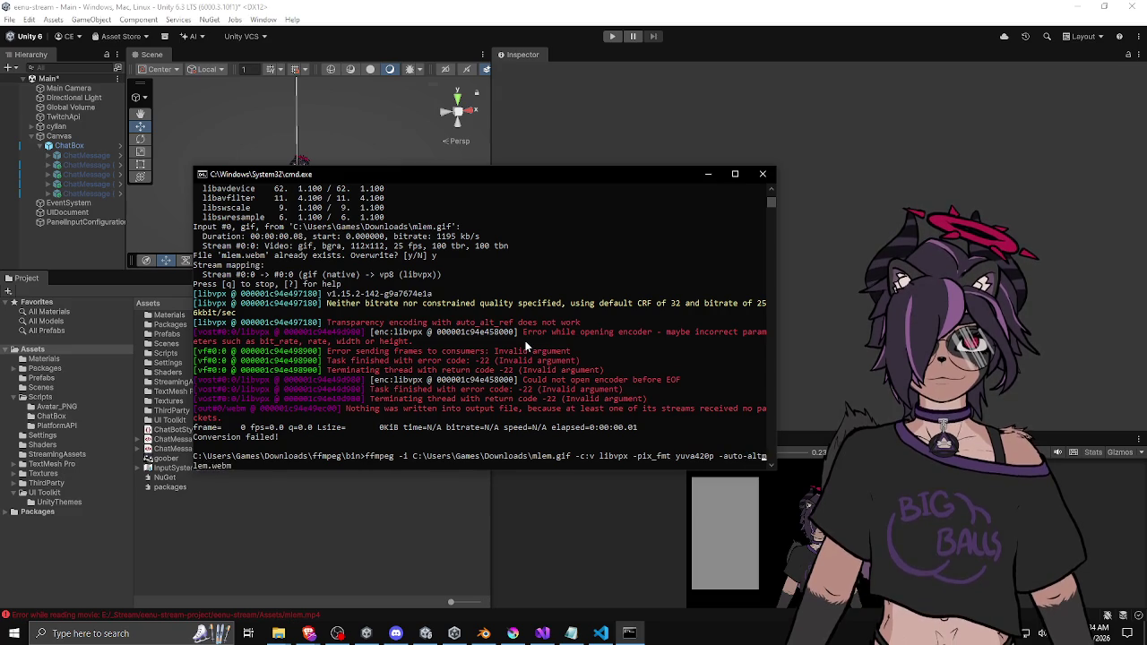
key("Return")
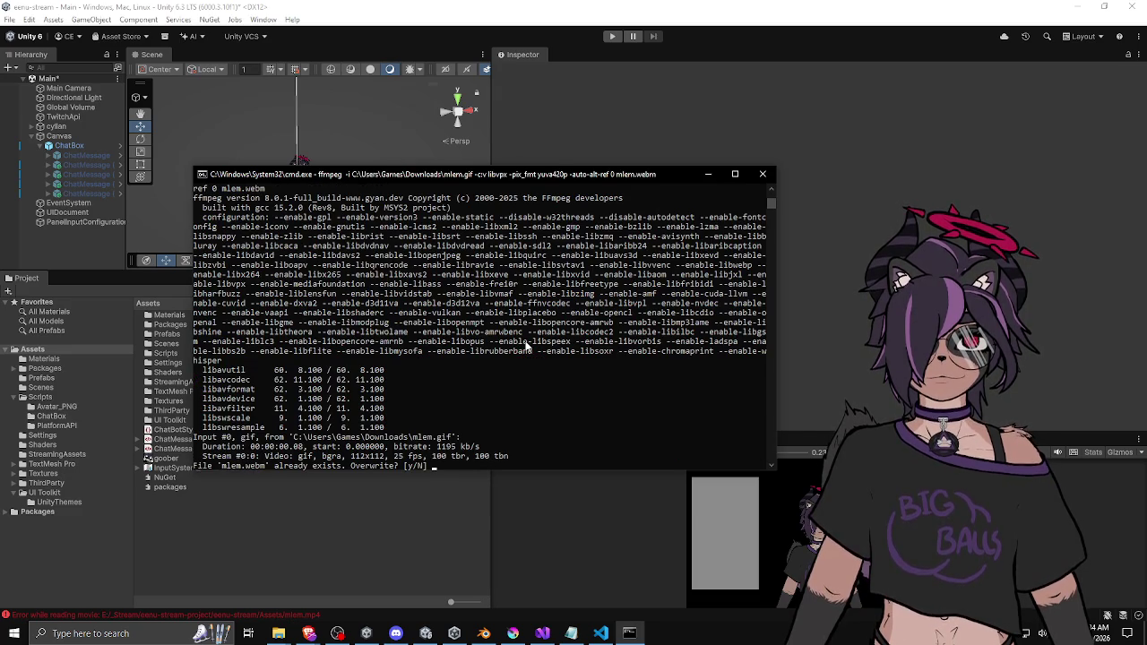
type("y")
key("Return")
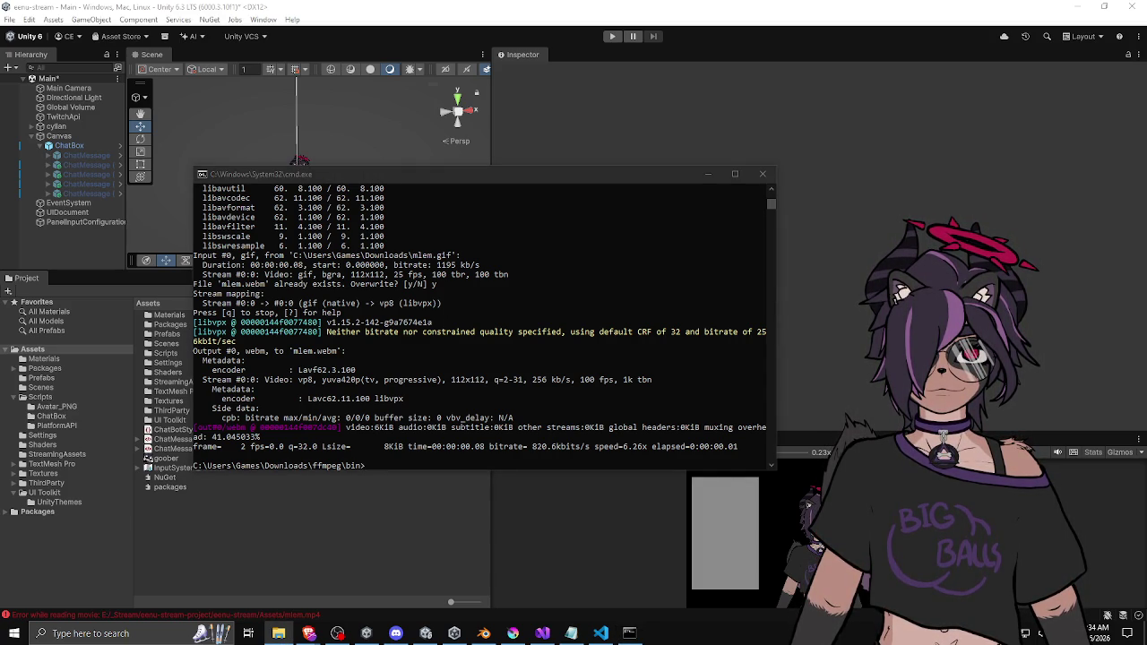
Select the mlem clip in Unity, enlarge its preview and play the animated emote
left_click(267, 541)
left_click(261, 480)
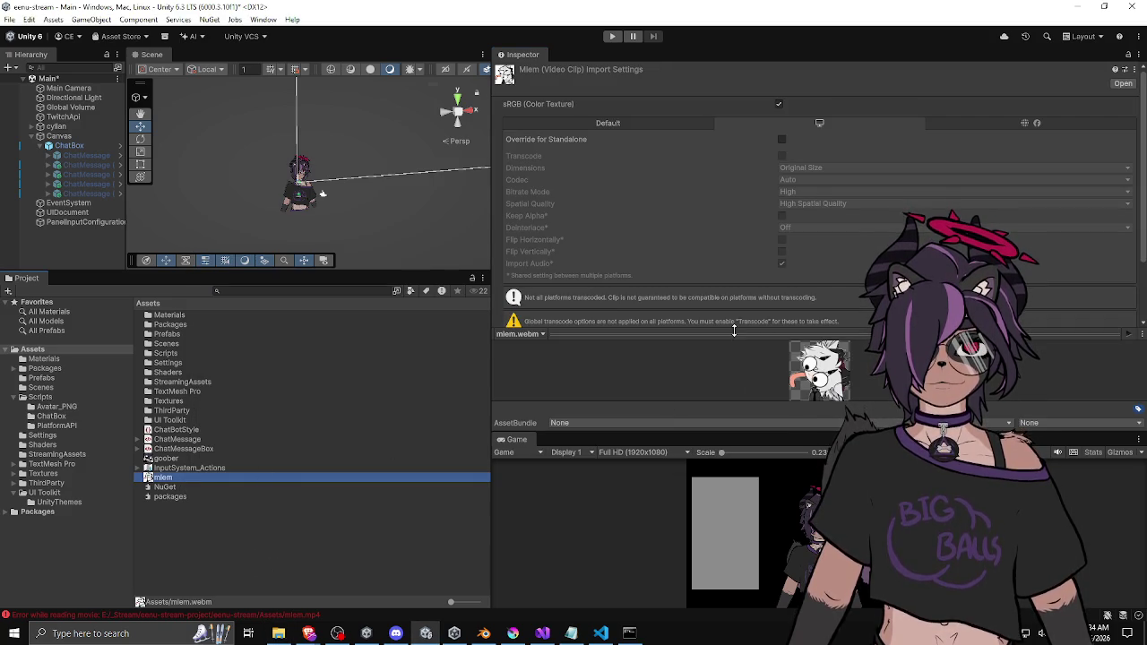
left_click_drag(734, 330, 734, 133)
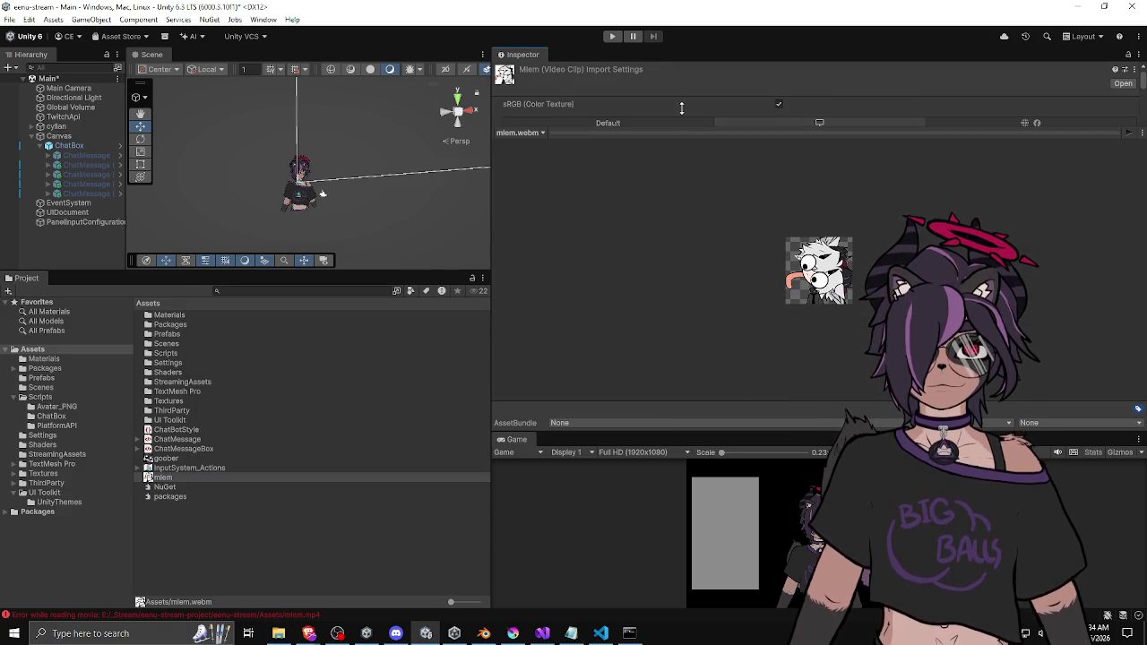
left_click(1128, 135)
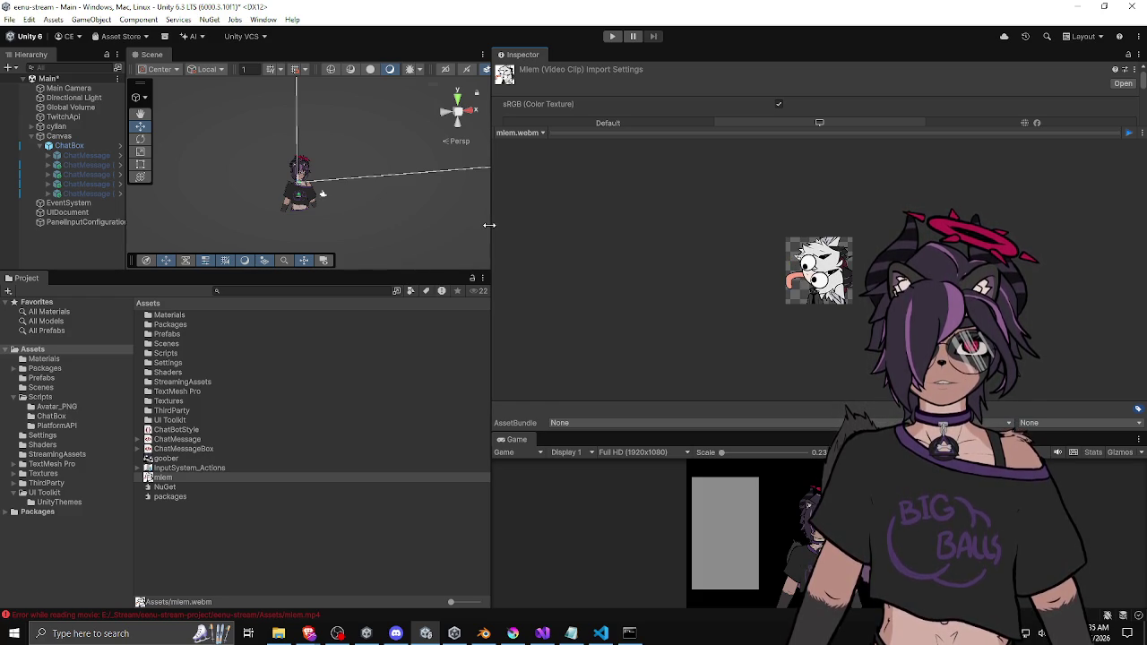
Resize the Scene, Project and Inspector panels so the Scene view is larger and the Inspector narrower
mouse_move(490, 225)
left_mouse_down()
mouse_move(589, 210)
mouse_move(573, 236)
mouse_move(589, 242)
mouse_move(737, 233)
left_mouse_up()
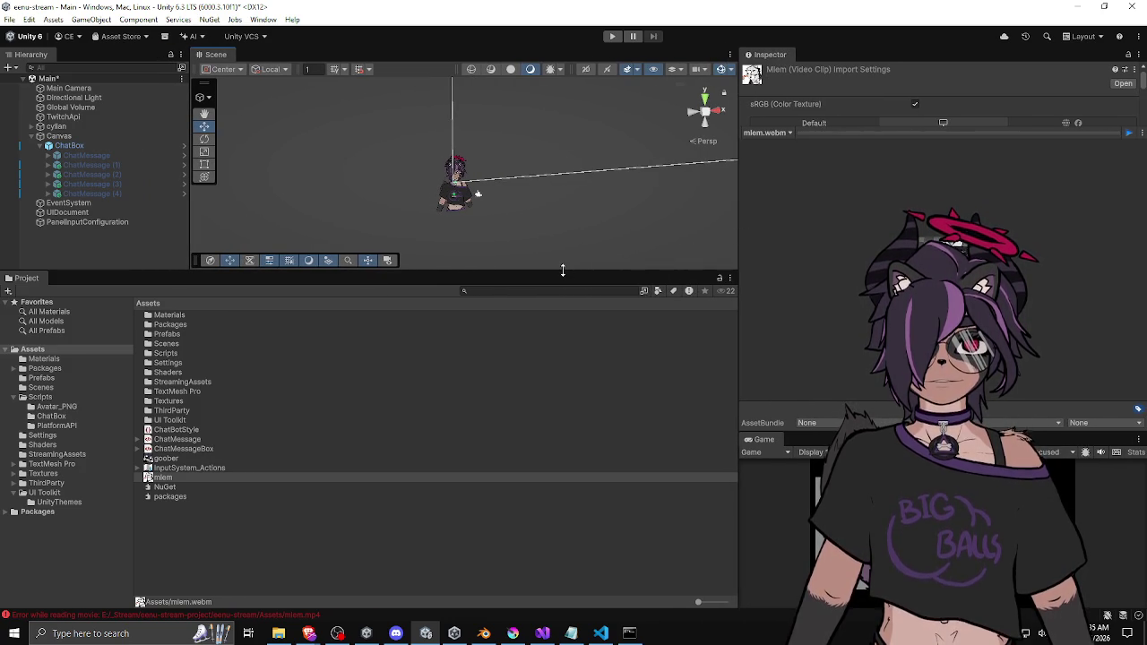
left_click_drag(563, 270, 554, 342)
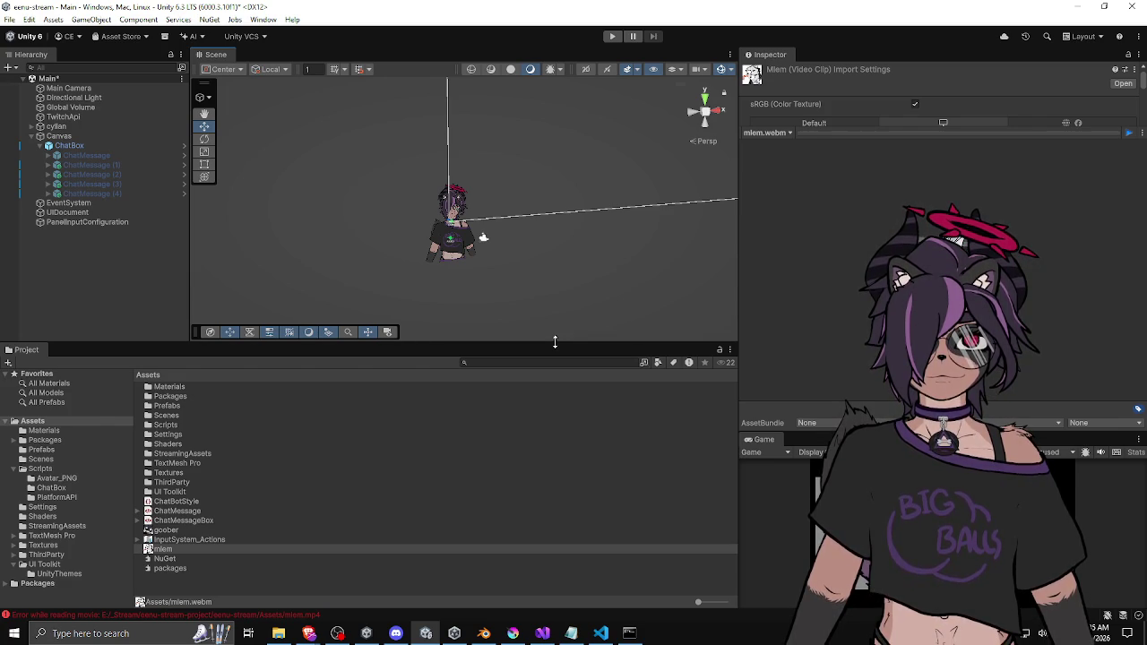
left_click_drag(736, 316, 543, 323)
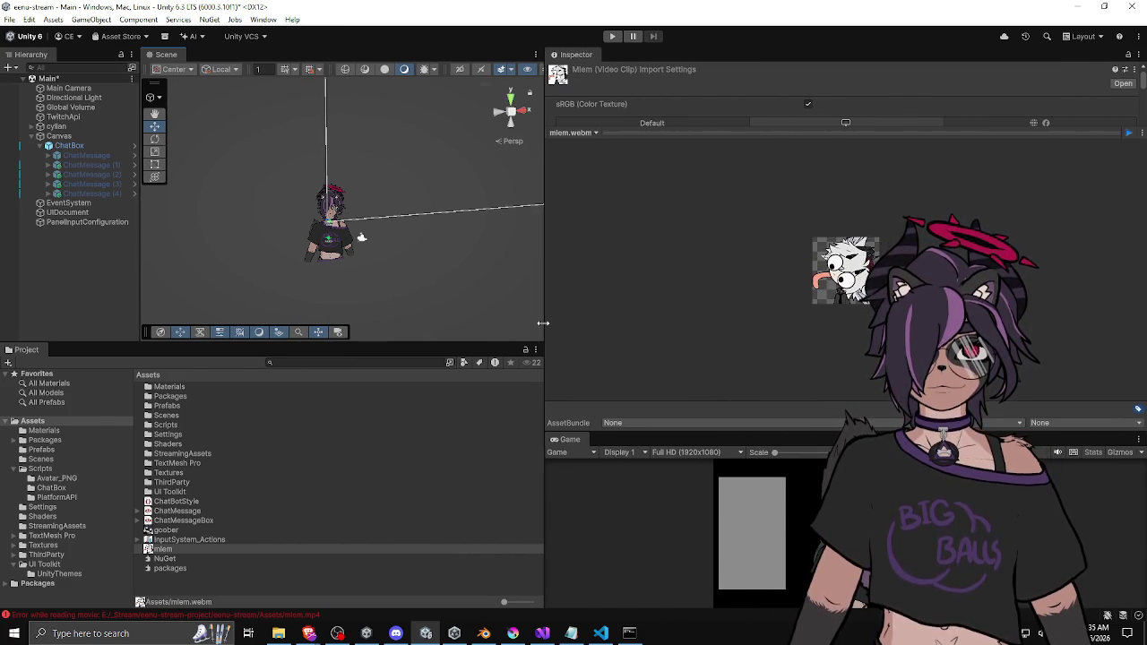
left_click_drag(543, 323, 784, 302)
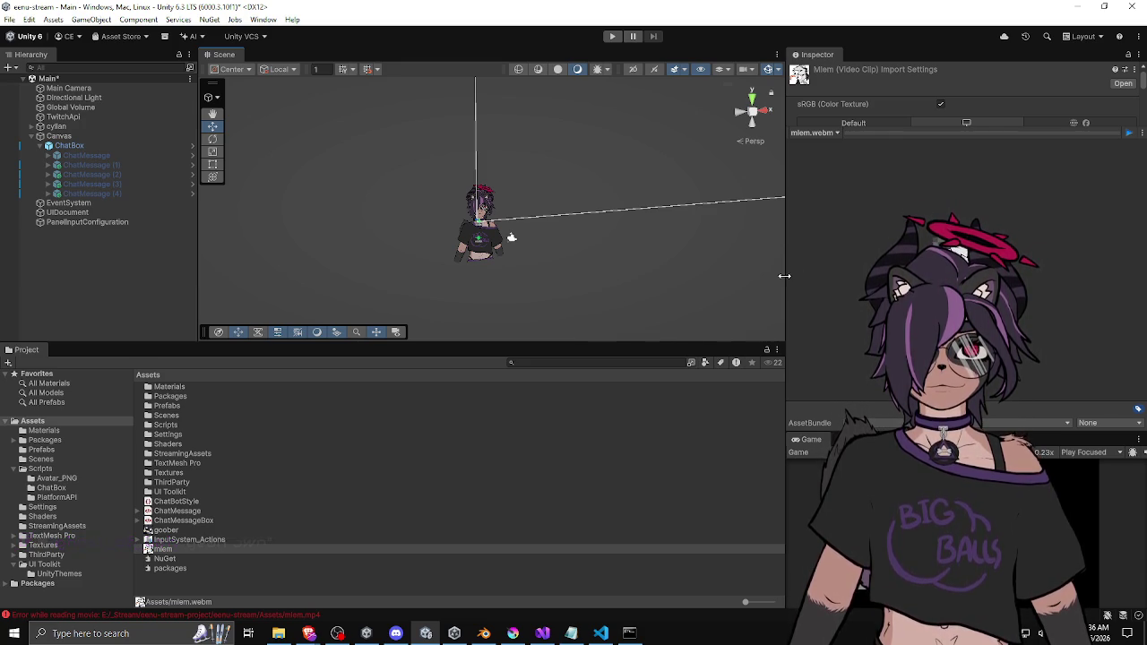
mouse_move(785, 274)
left_mouse_down()
mouse_move(830, 271)
mouse_move(763, 278)
left_mouse_up()
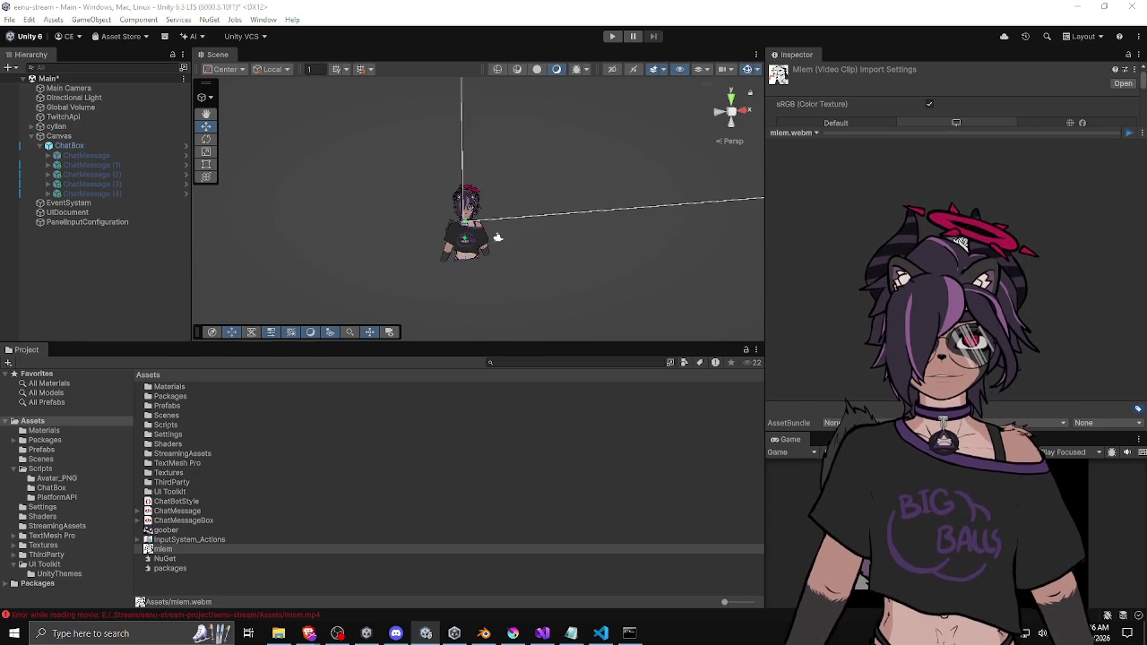
Re-run the last ffmpeg command in Command Prompt, answering y to overwrite
key("alt+Tab")
key("Up")
key("Return")
type("y")
key("Return")
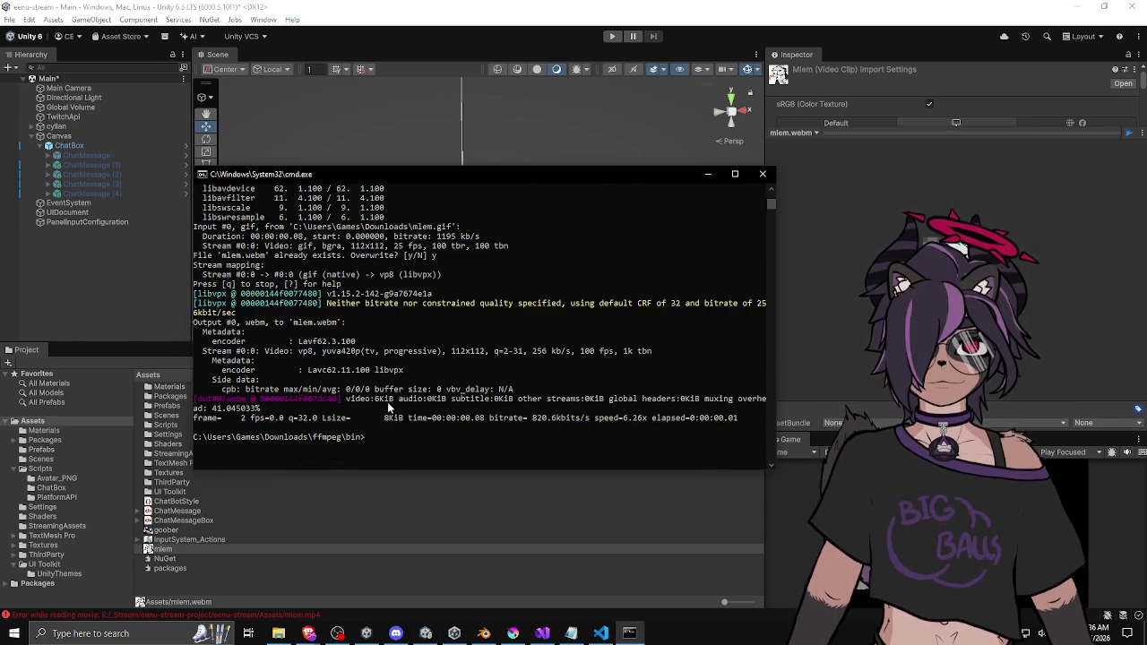
Copy the working libvpx yuva420p ffmpeg command that produced mlem.webm
scroll(387, 401, "up", 10)
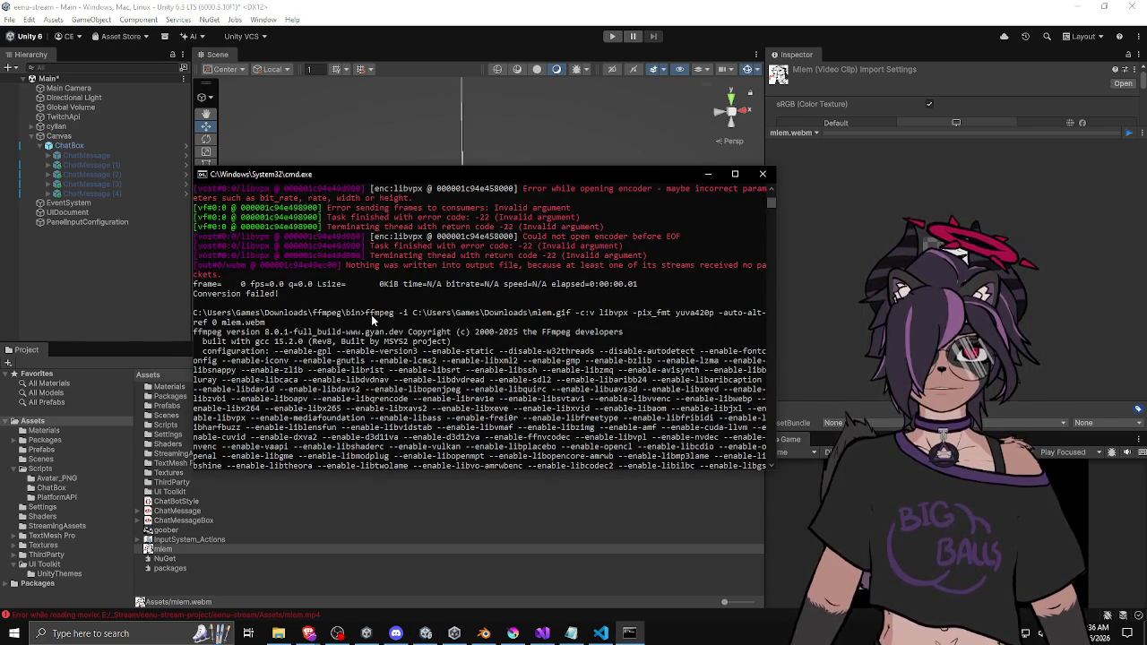
mouse_move(365, 312)
left_mouse_down()
mouse_move(421, 314)
mouse_move(264, 326)
left_mouse_up()
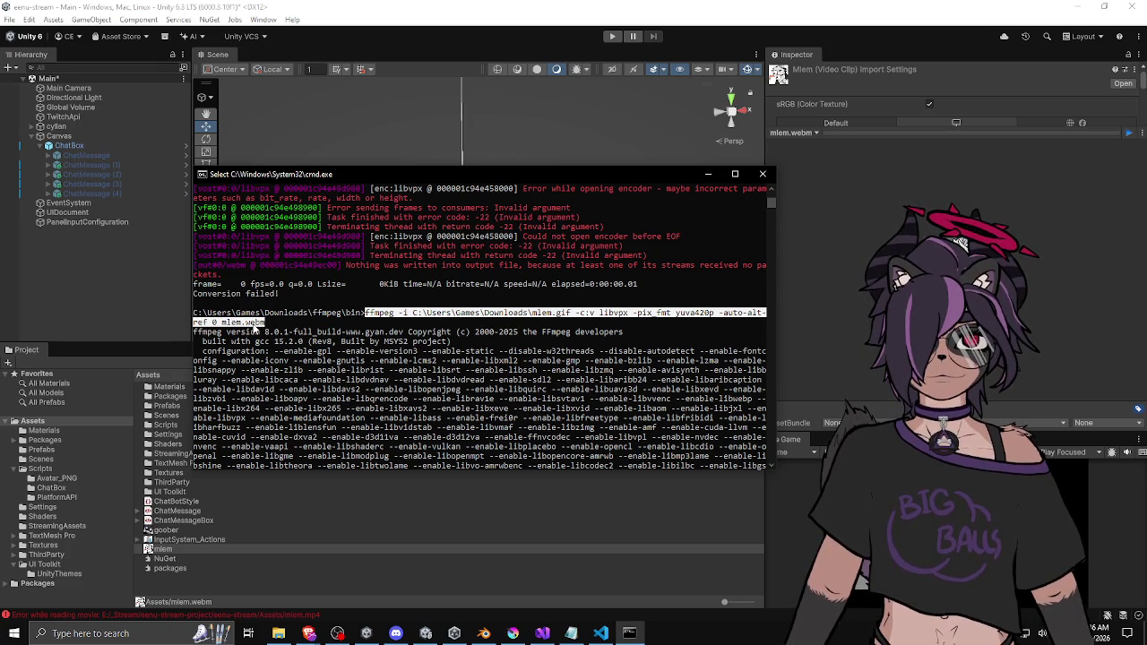
right_click(257, 330)
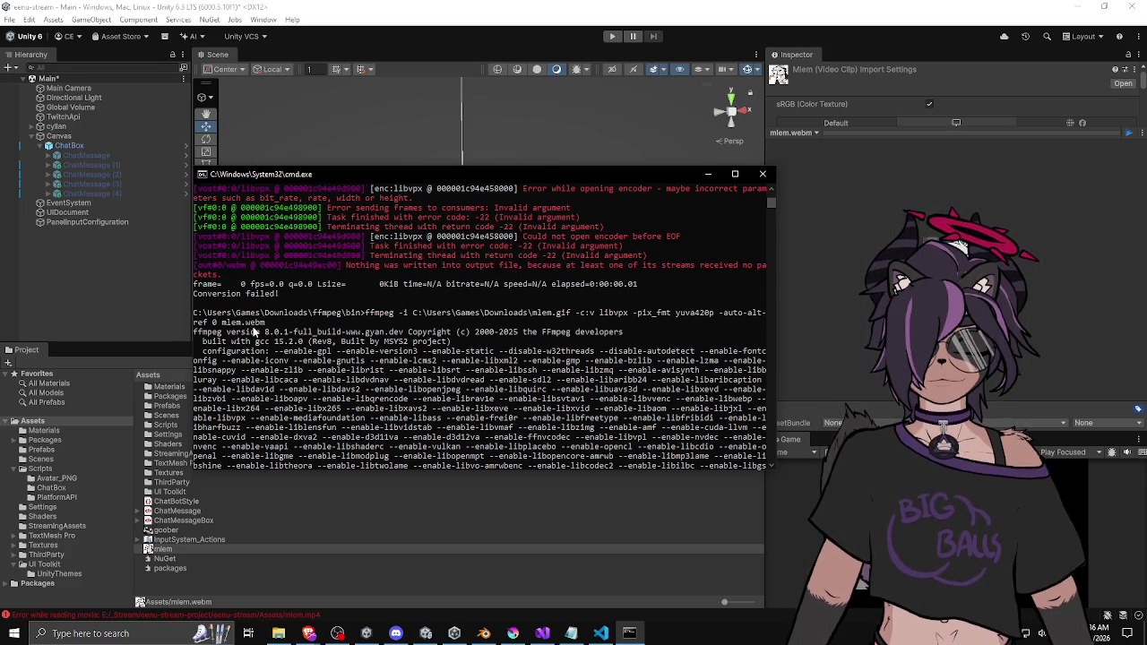
left_click(571, 634)
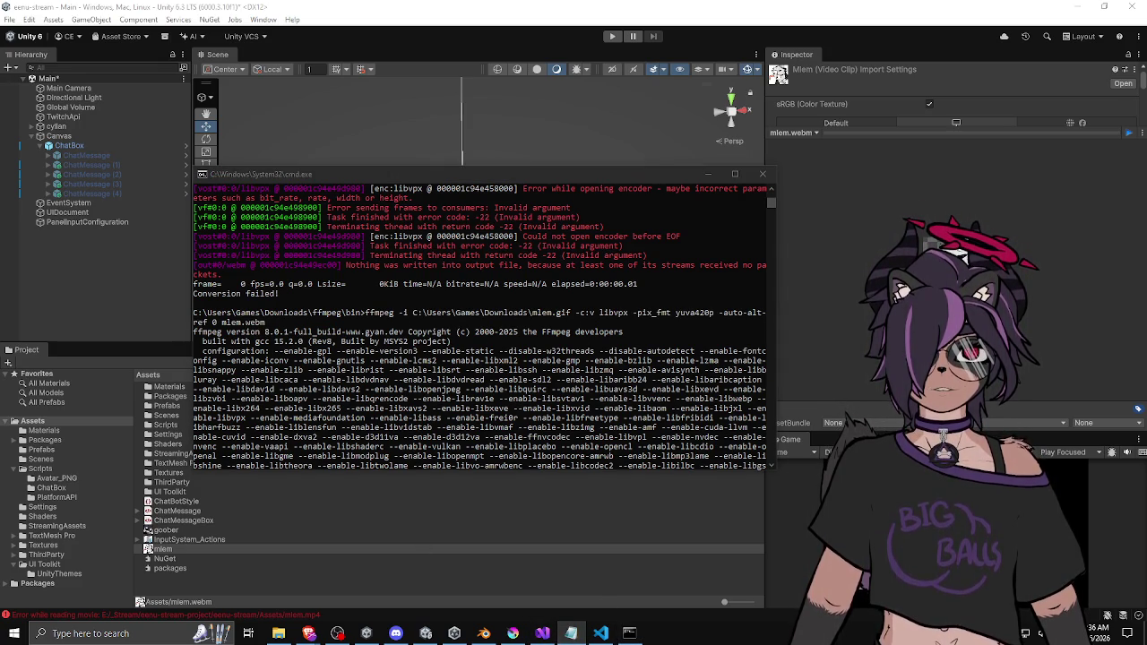
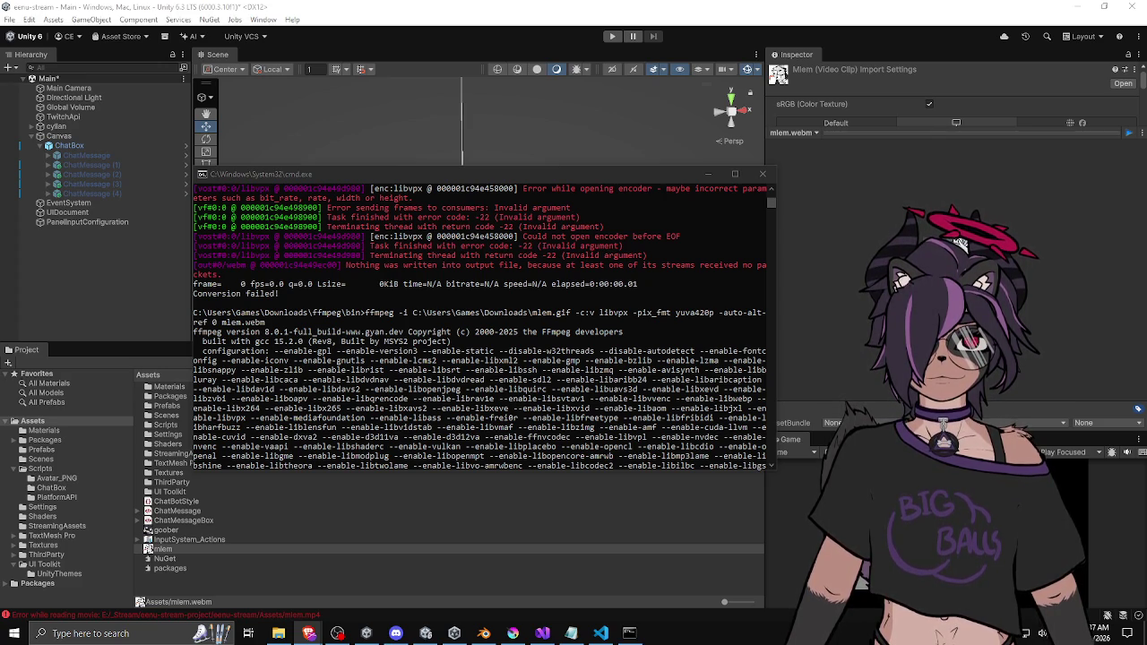
Answer y to ffmpeg's prompt to overwrite the existing mlem.webm
left_click(559, 342)
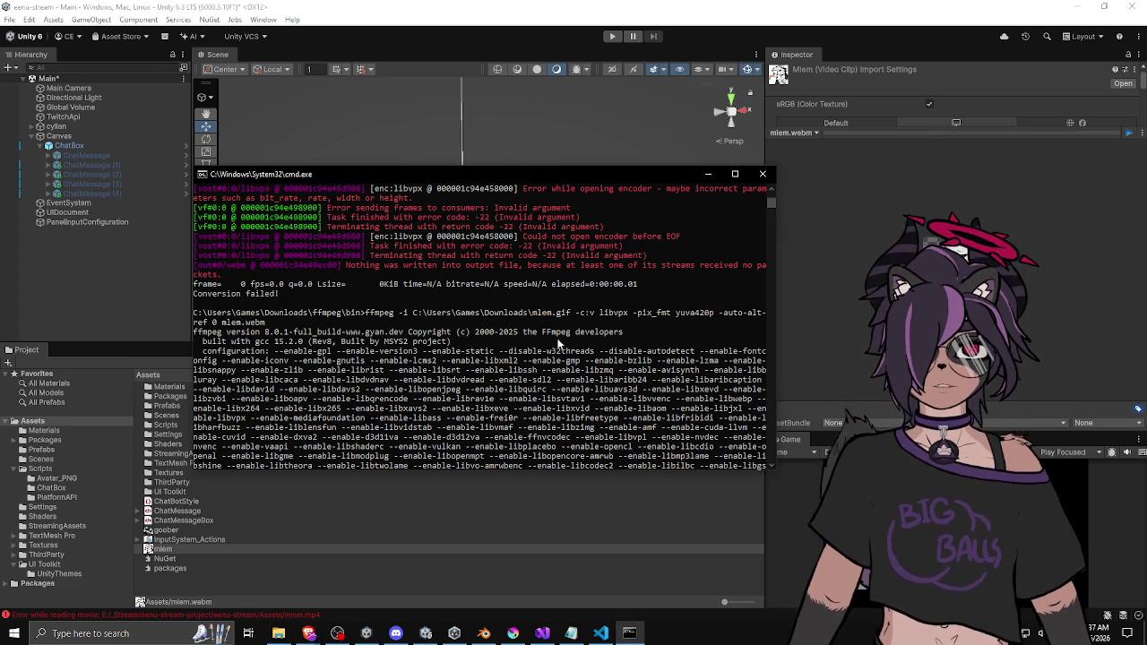
type("y")
key("Return")
Rerun the ffmpeg command with output mlem_%03d.png to split mlem.gif into numbered frames
key("Up")
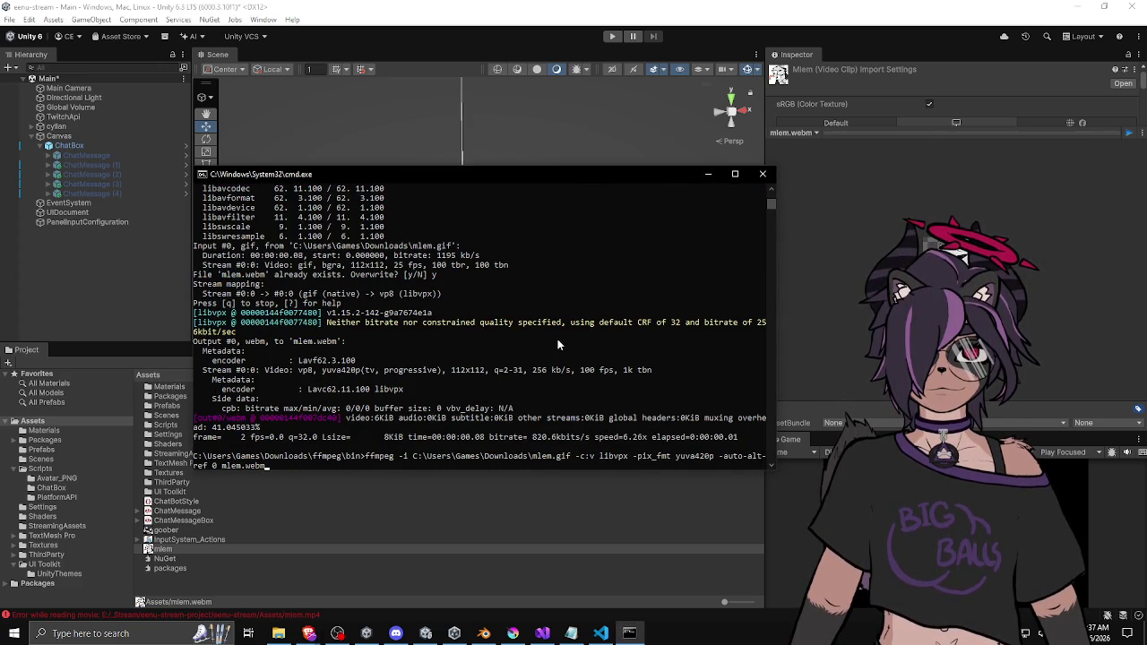
key("BackSpace")
key("BackSpace")
key("BackSpace")
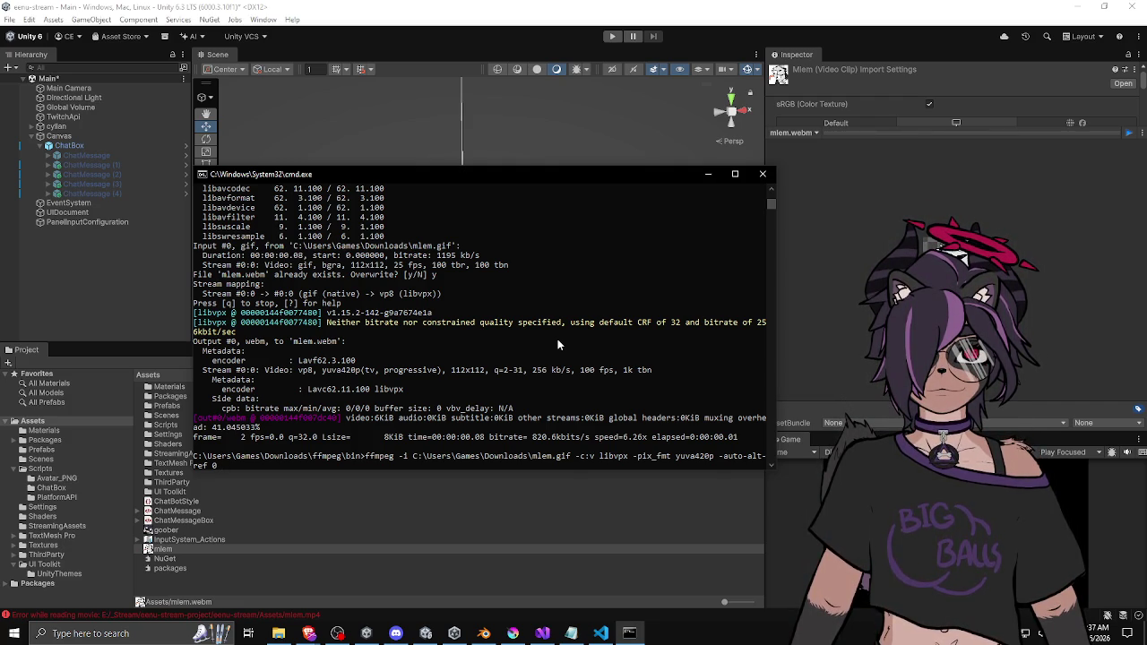
type("mlem")
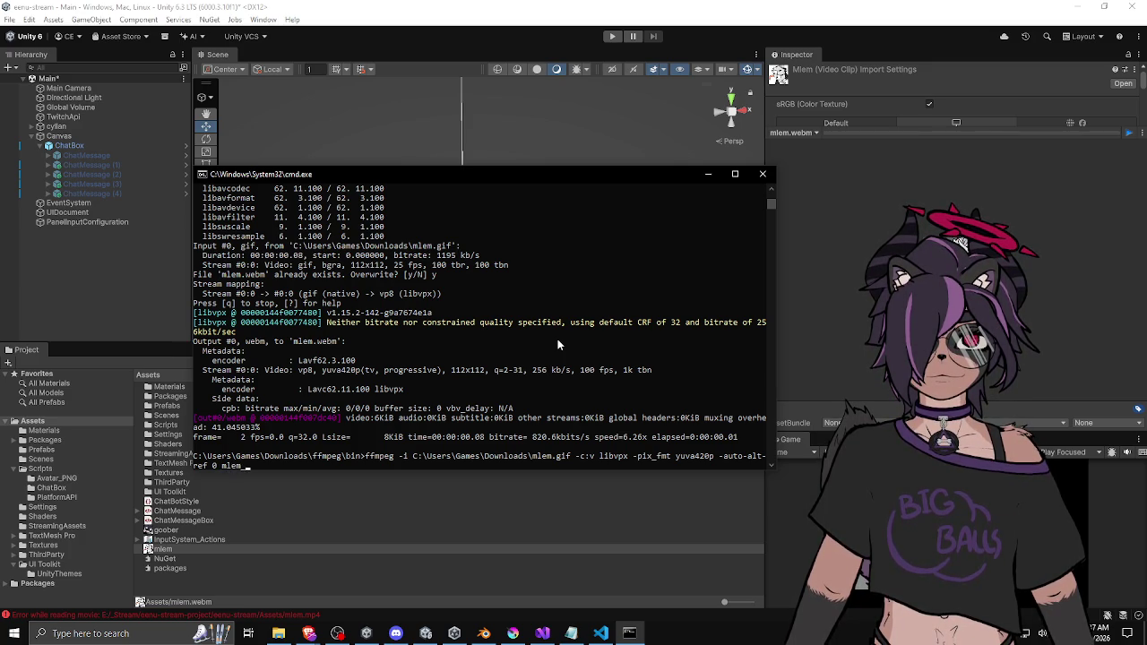
type("_%03")
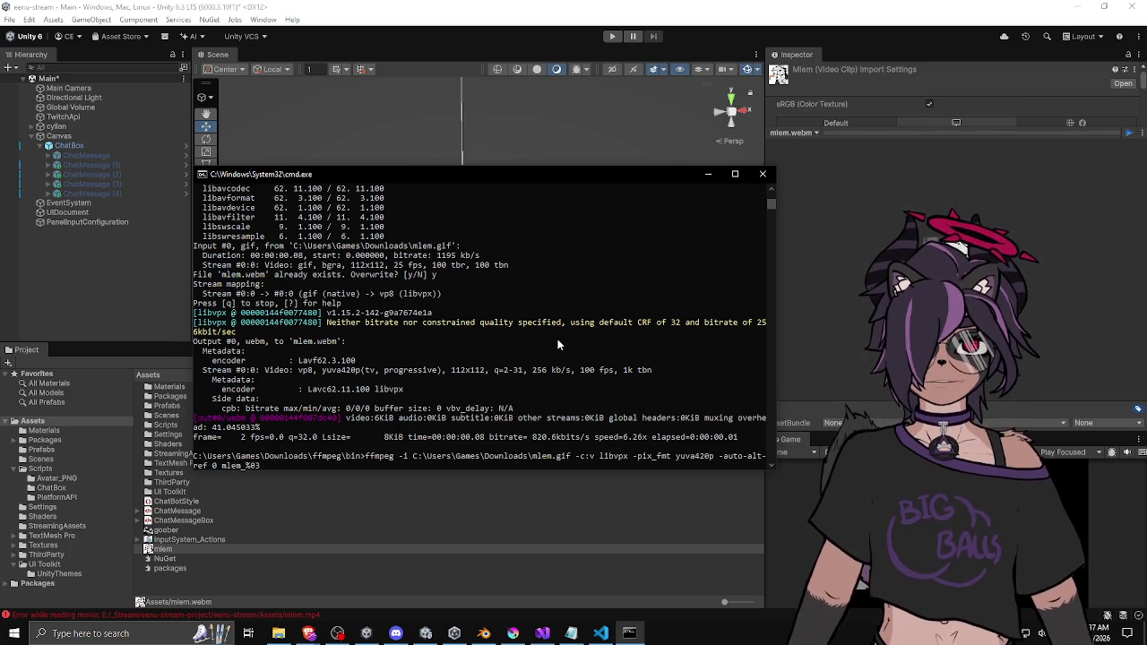
type("d.")
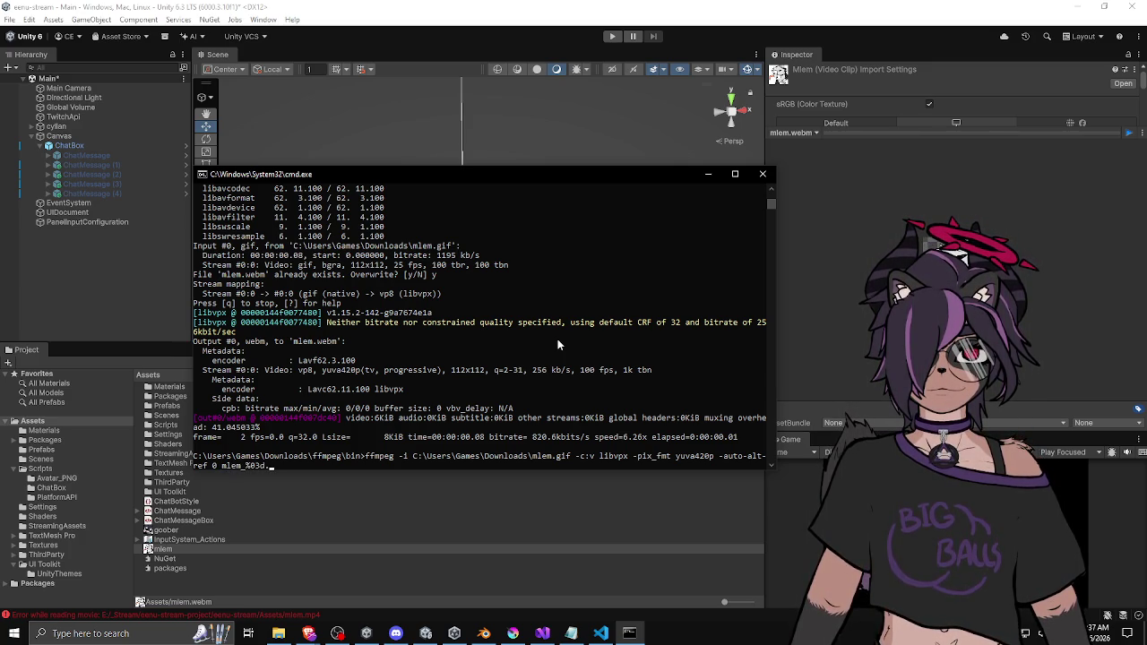
type("png")
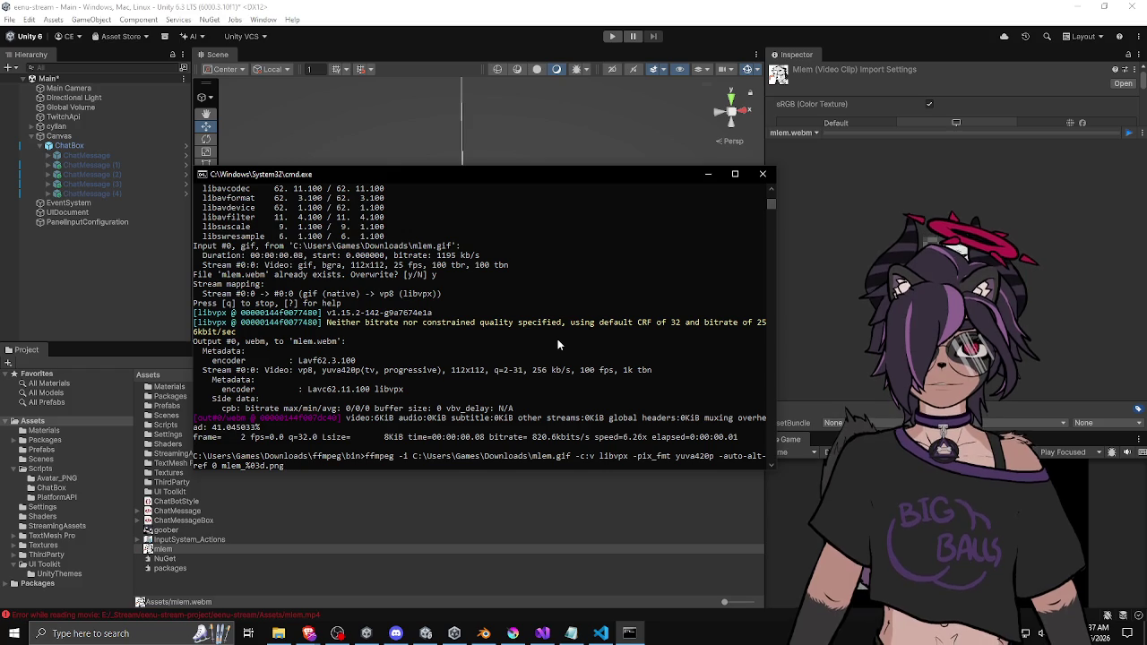
key("Return")
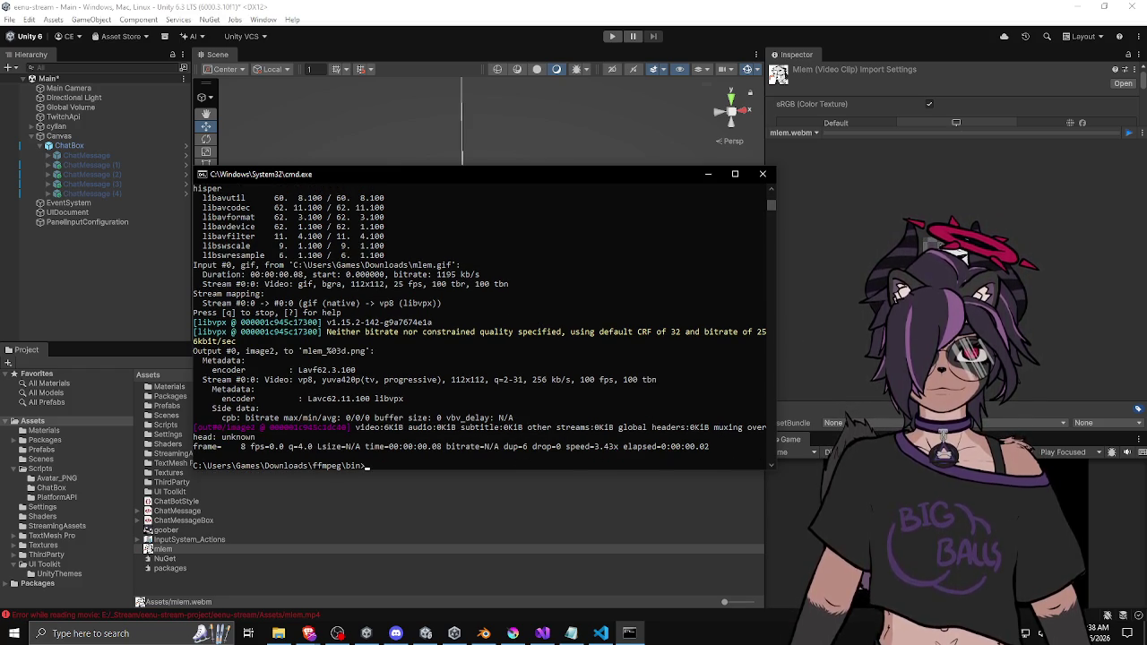
key("super+e")
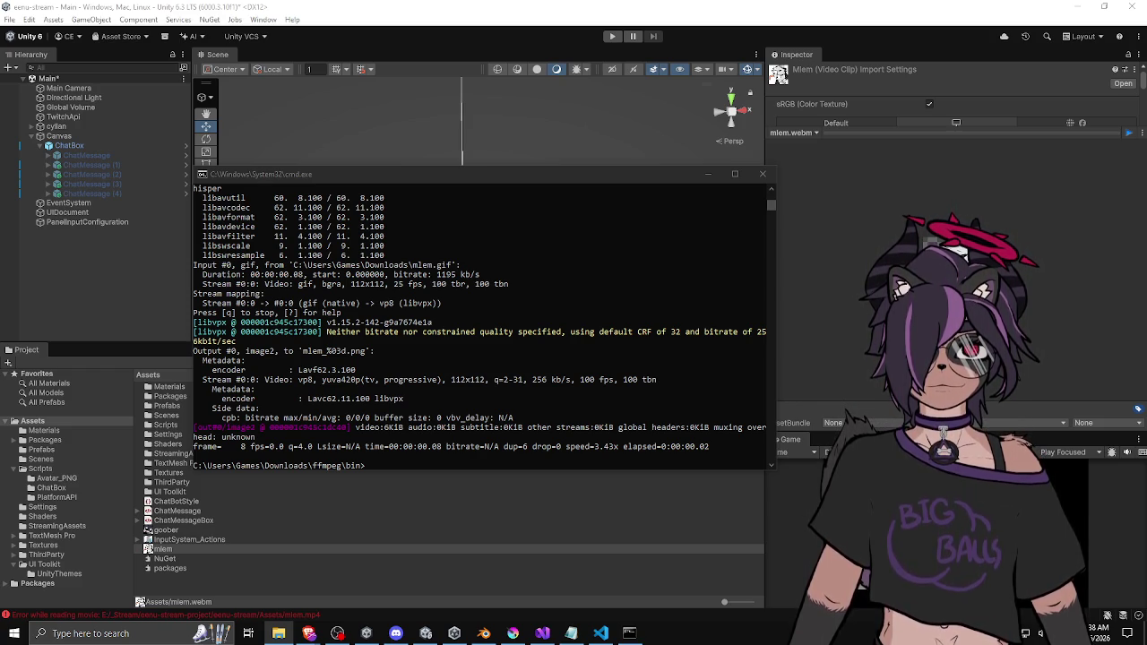
Select mlem_001 through mlem_008 in the Project window and delete all eight frame assets
left_click(615, 592)
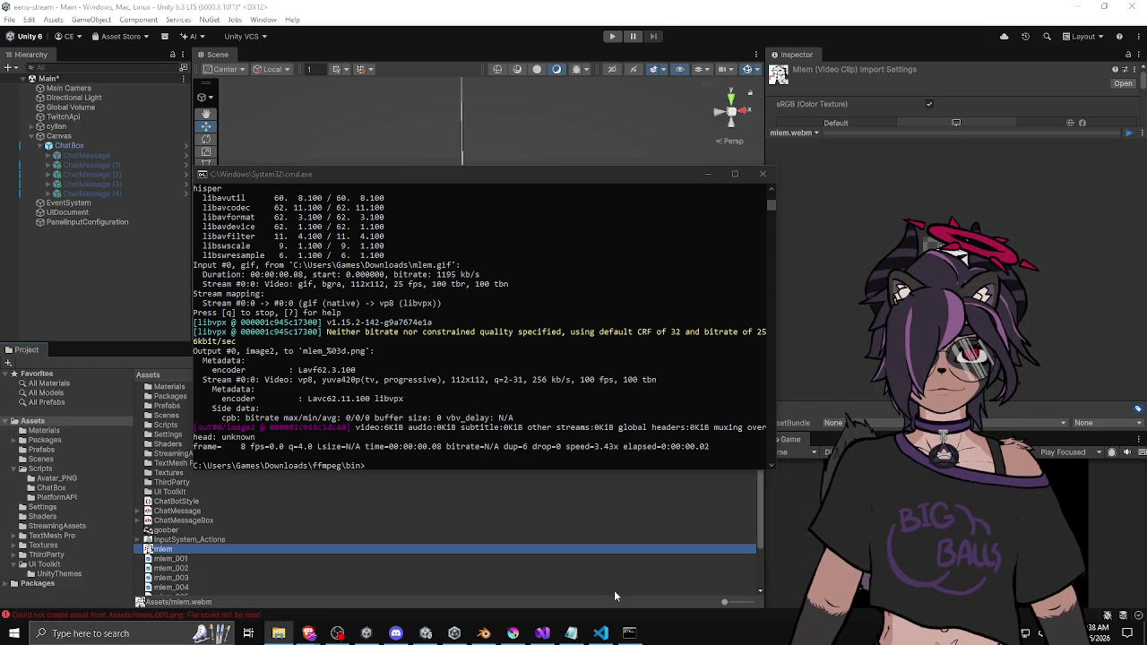
left_click(191, 556)
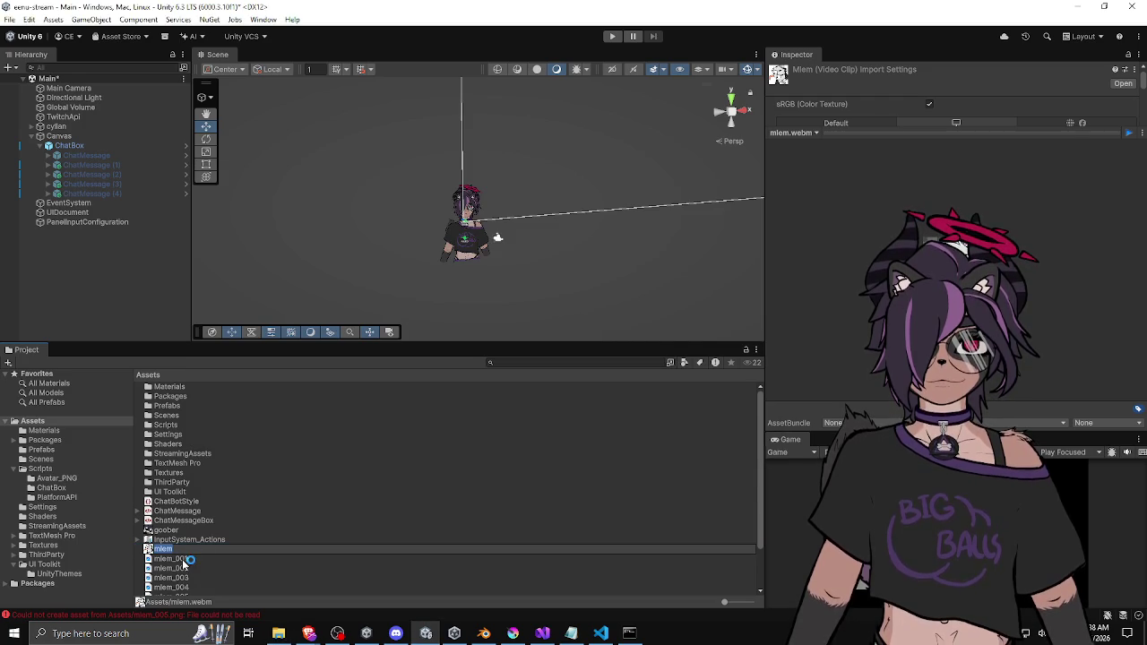
scroll(184, 563, "down", 2)
left_click(193, 505)
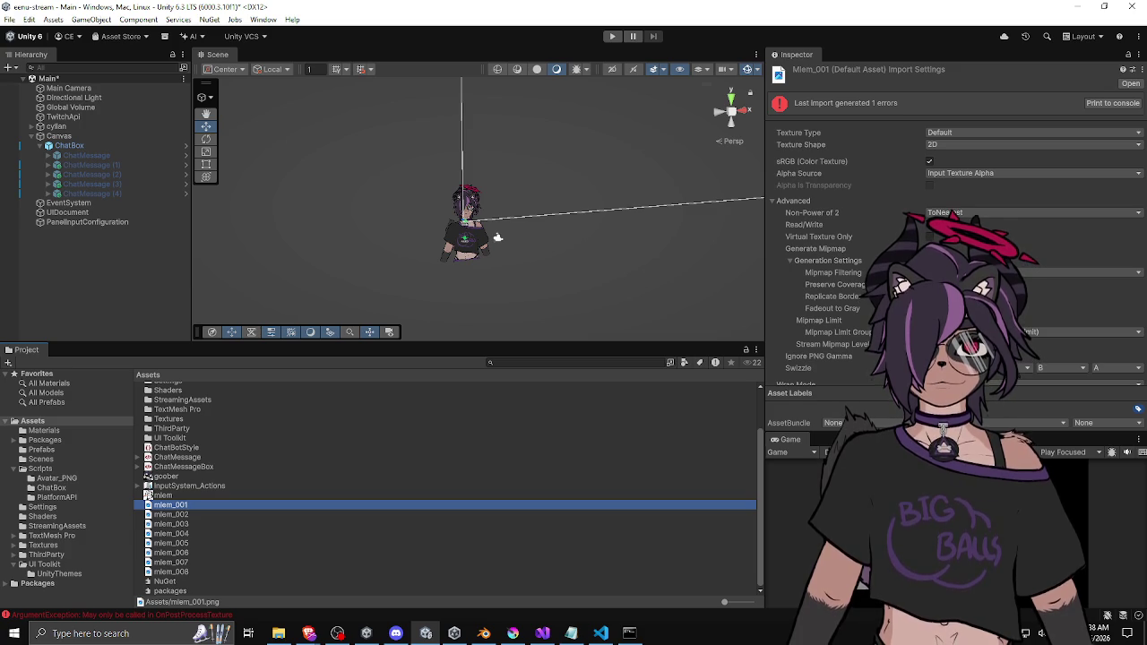
left_click(170, 572)
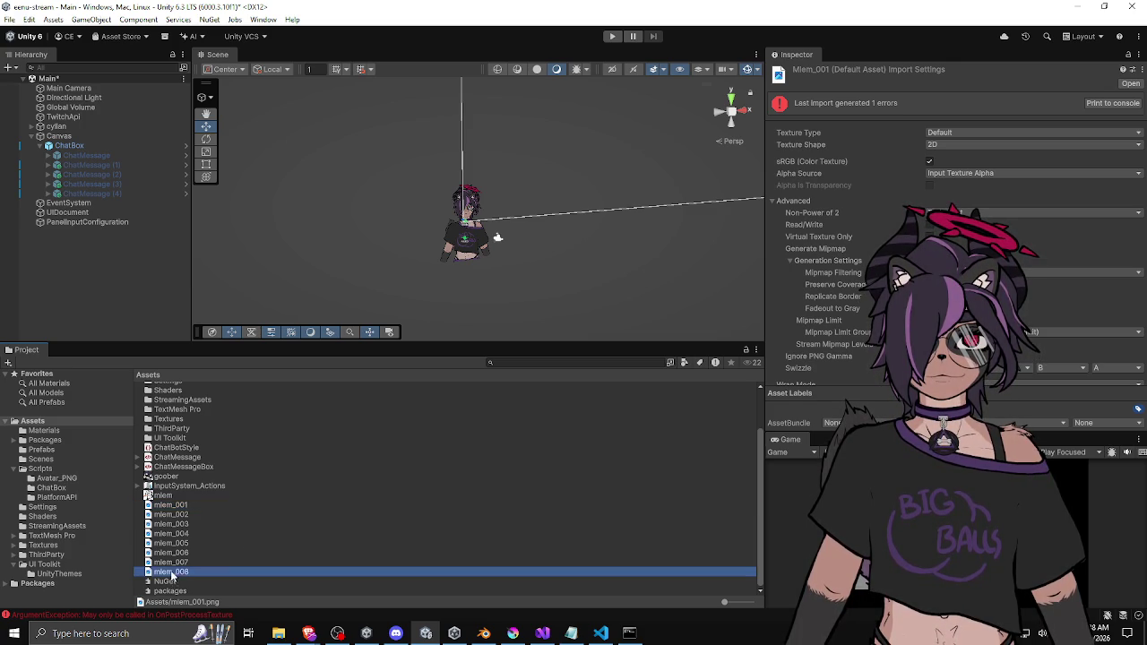
left_click(206, 505, "shift")
key("Delete")
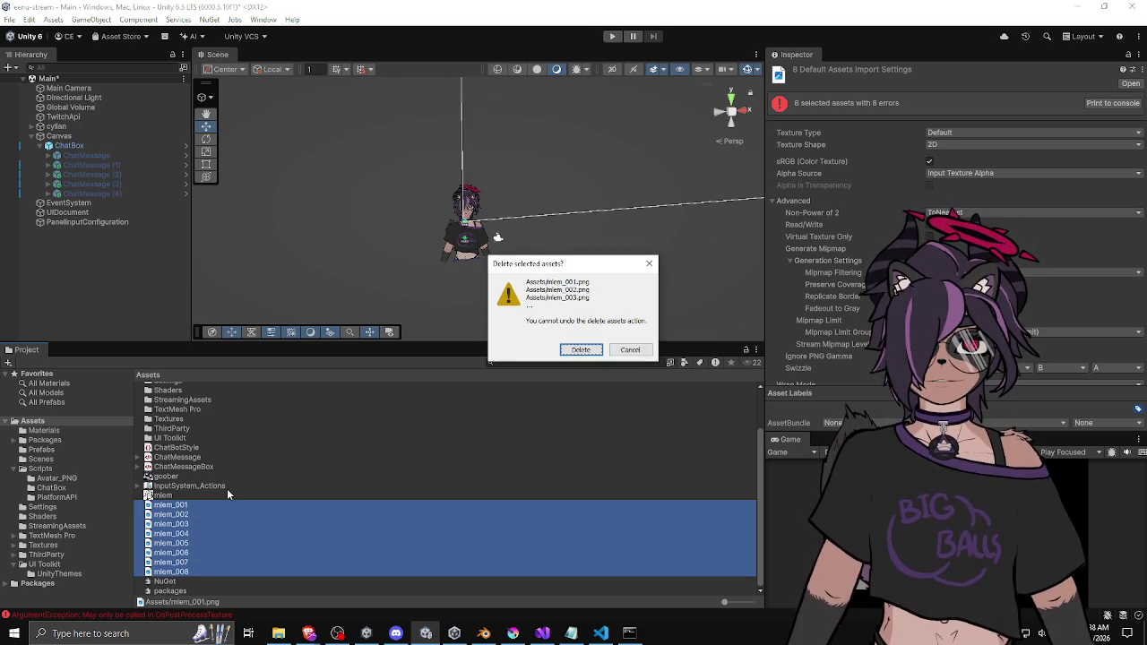
left_click(602, 350)
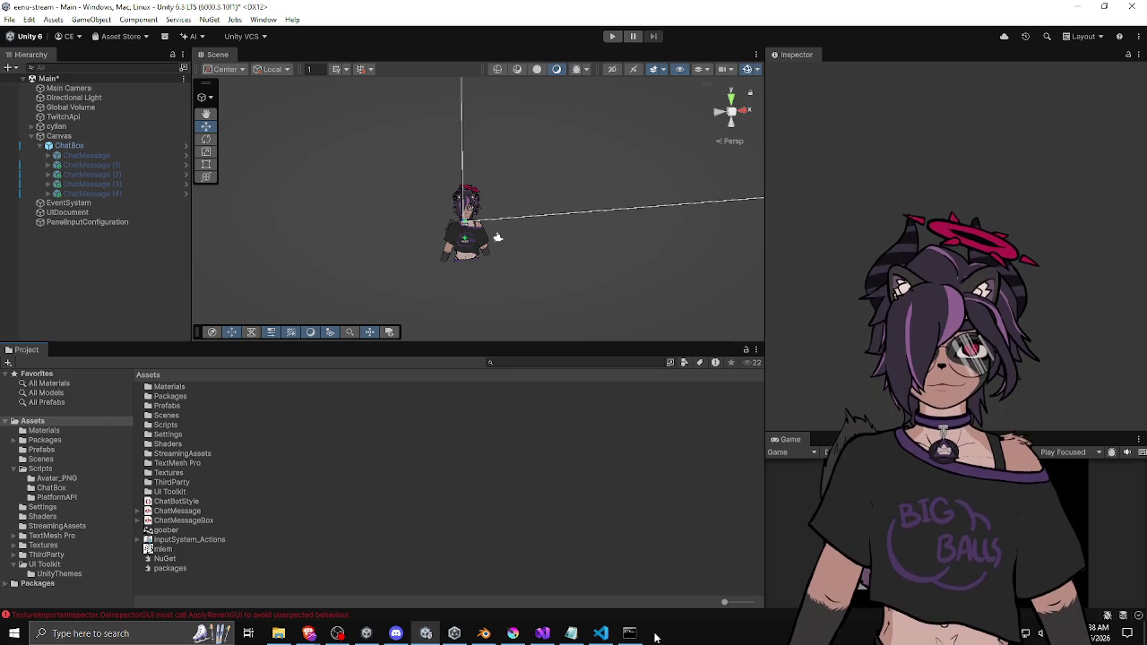
Drop the -c:v libvpx, -pix_fmt yuva420p and -auto-alt-ref 0 options and rerun ffmpeg for native PNG frames
key("alt+Tab")
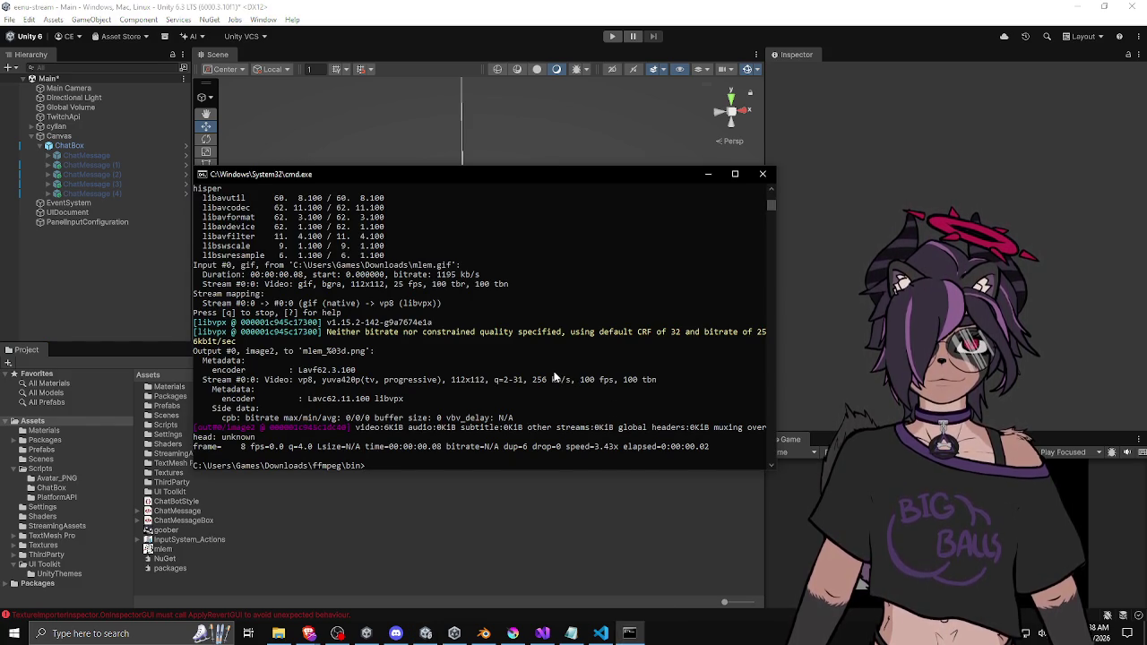
key("Up")
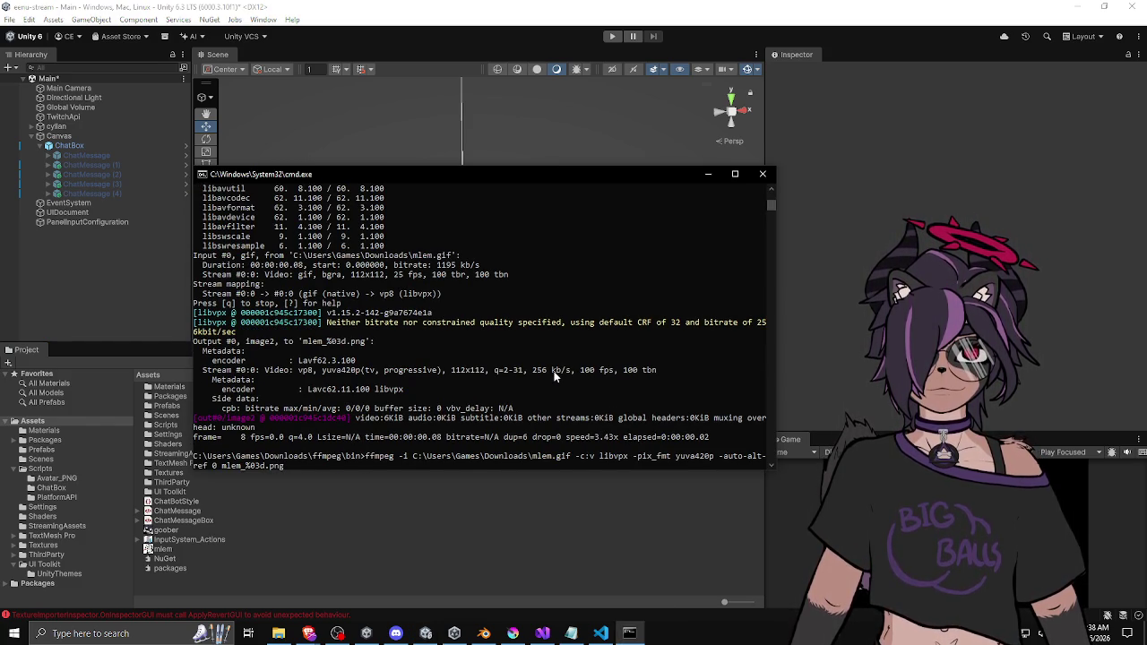
key("Left")
key("Left")
key("Left")
key("BackSpace")
key("BackSpace")
key("BackSpace")
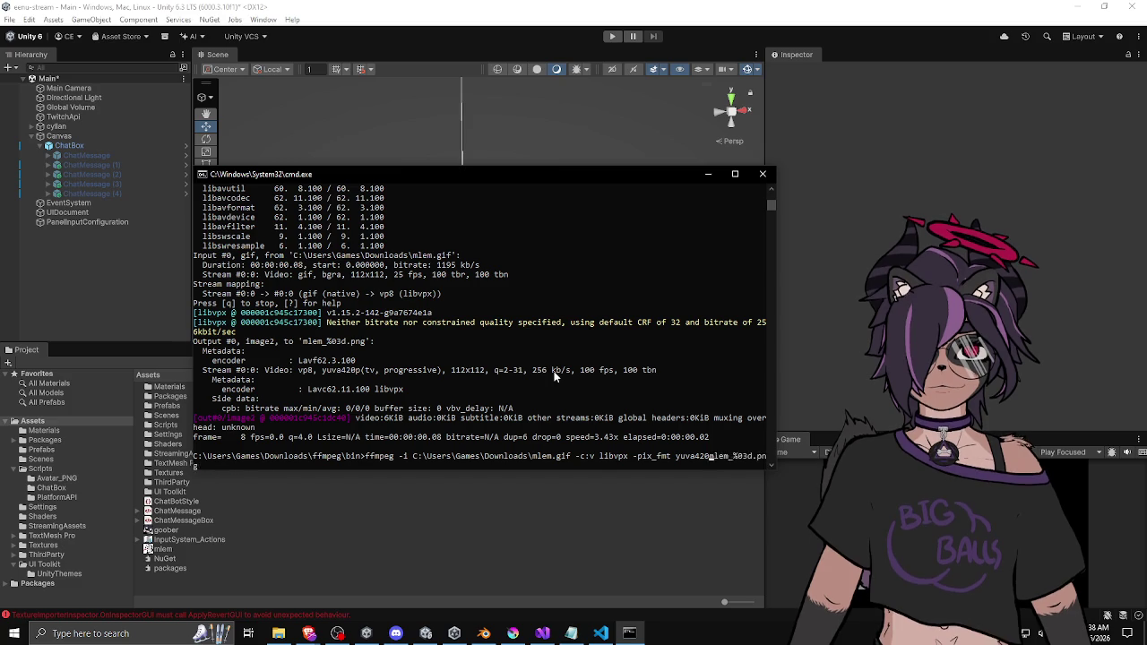
key("BackSpace")
key("BackSpace")
key("BackSpace")
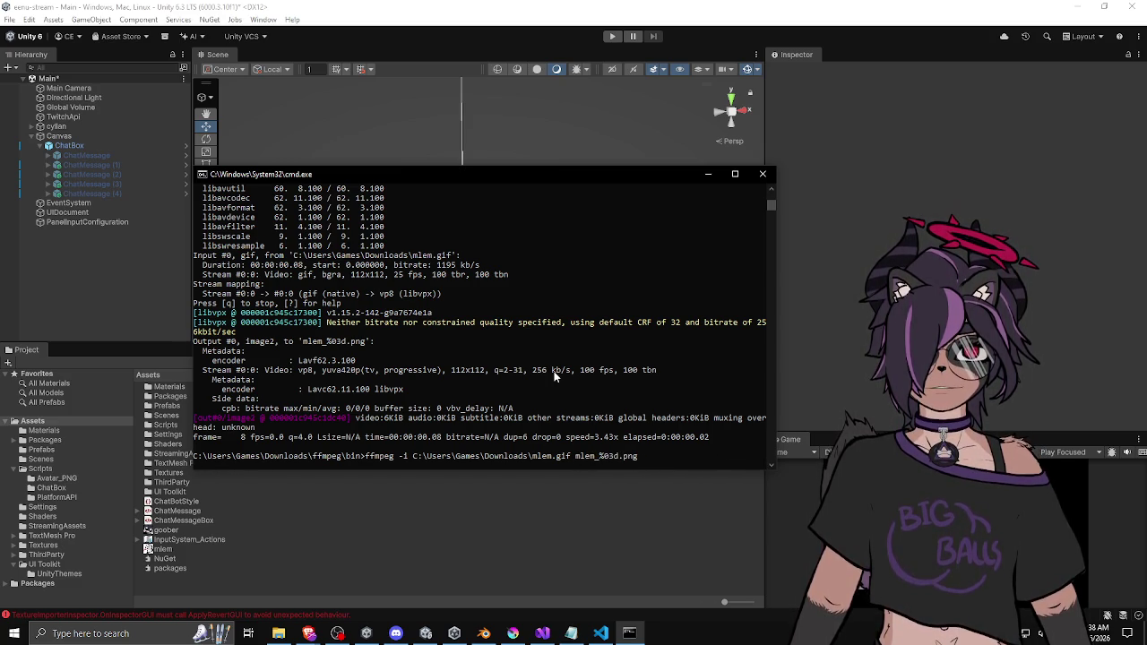
key("Return")
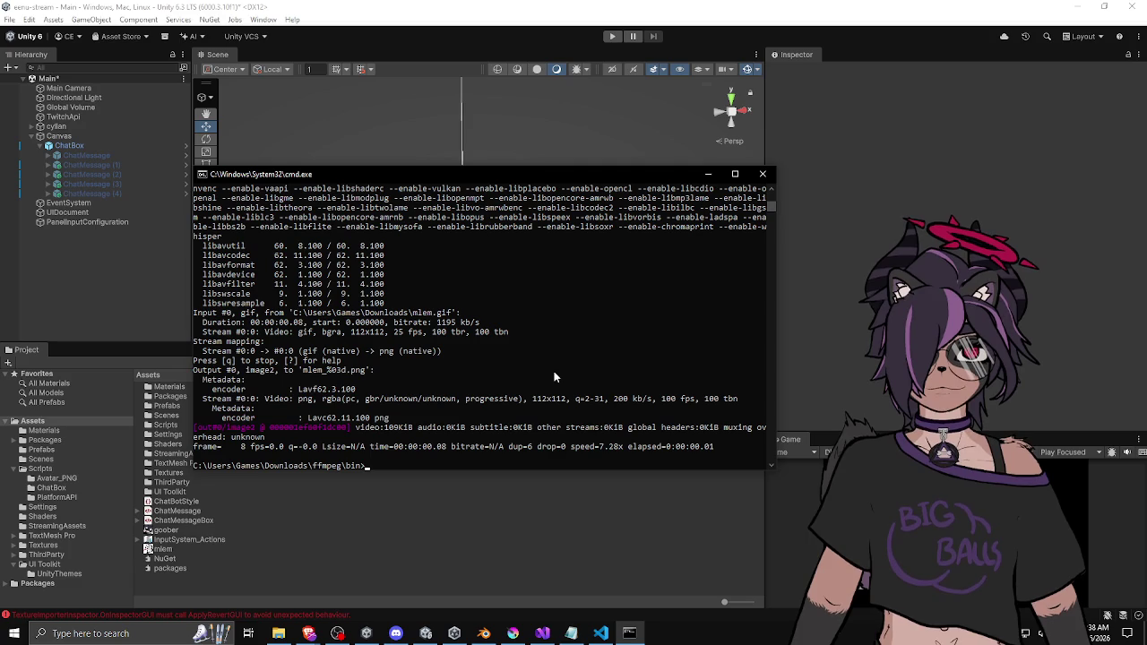
key("super+e")
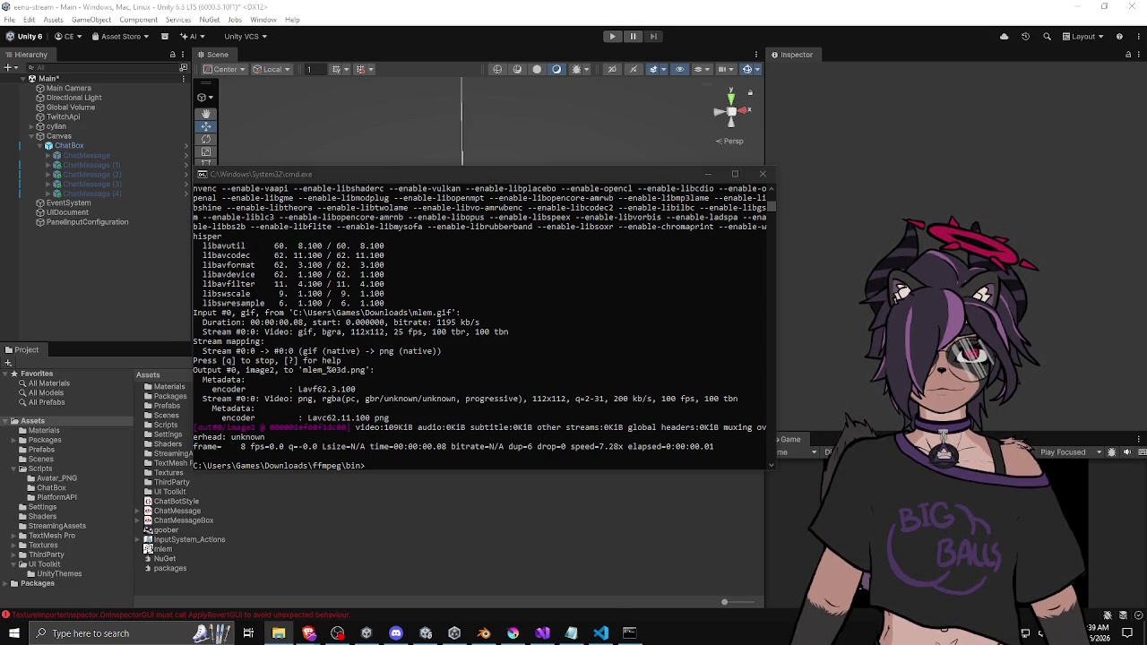
Step through mlem_001.png to mlem_008.png in the ffmpeg bin folder to check each frame's preview
key("alt+Tab")
key("Down")
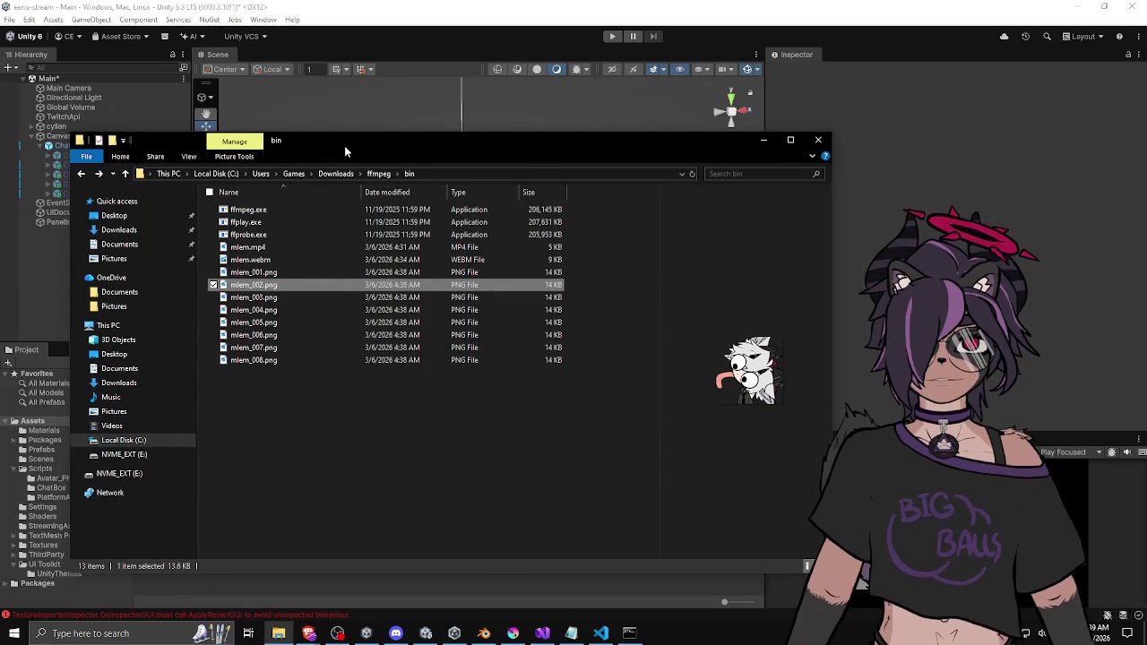
key("Down")
key("Down")
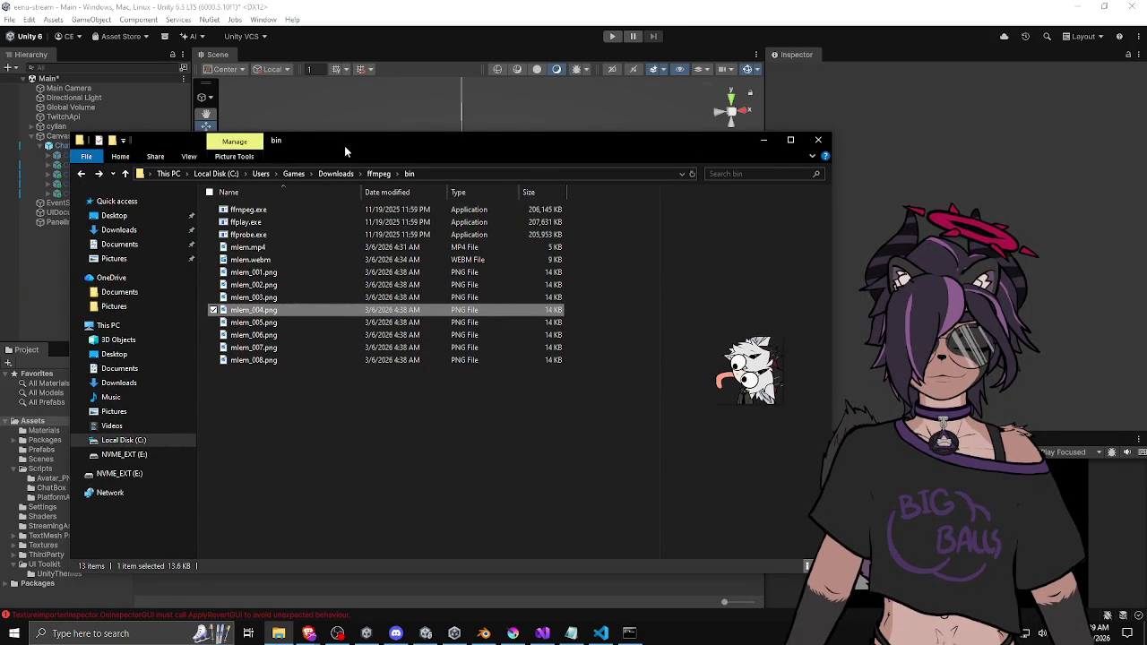
key("Down")
key("Down")
key("Down")
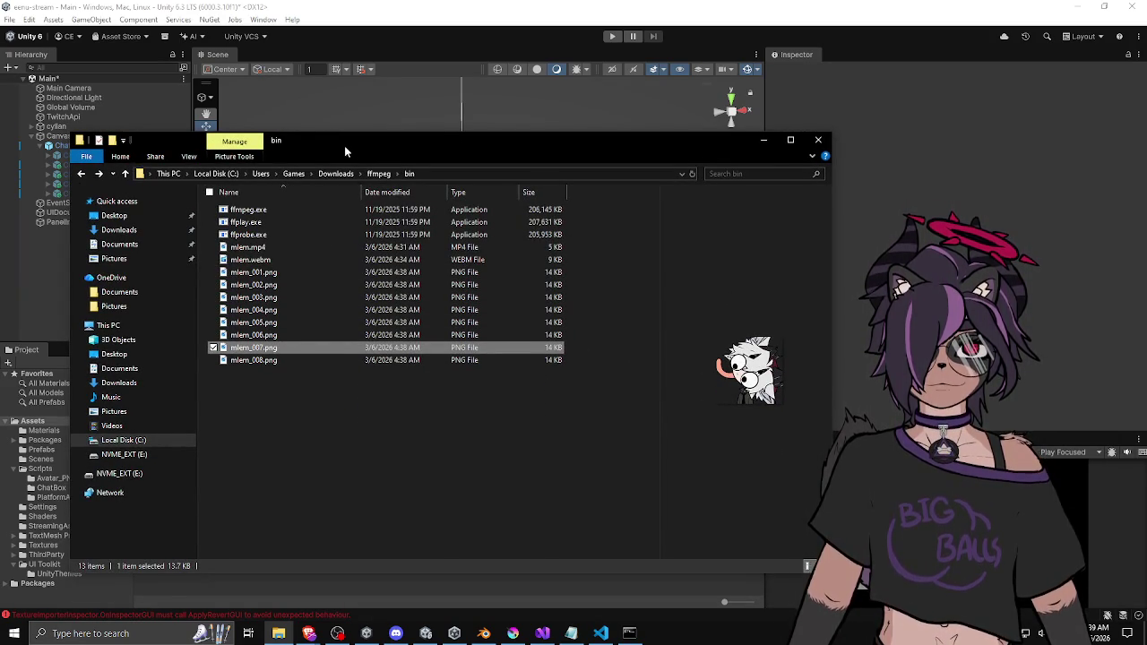
key("Down")
key("Up")
key("Up")
key("Up")
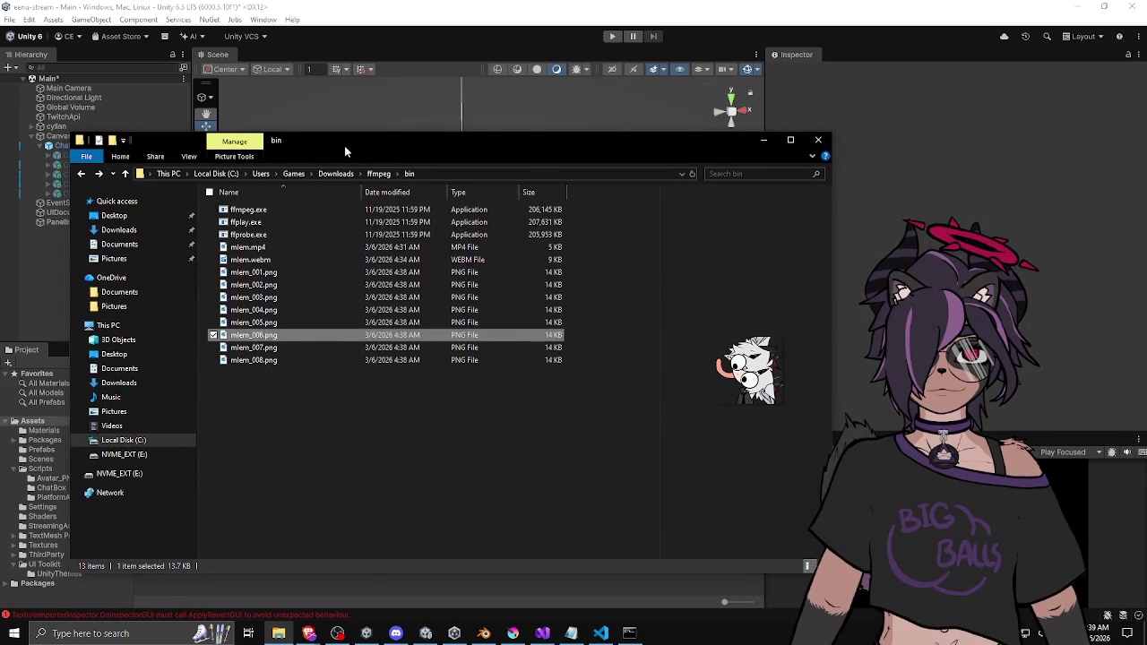
key("Up")
key("Up")
key("Up")
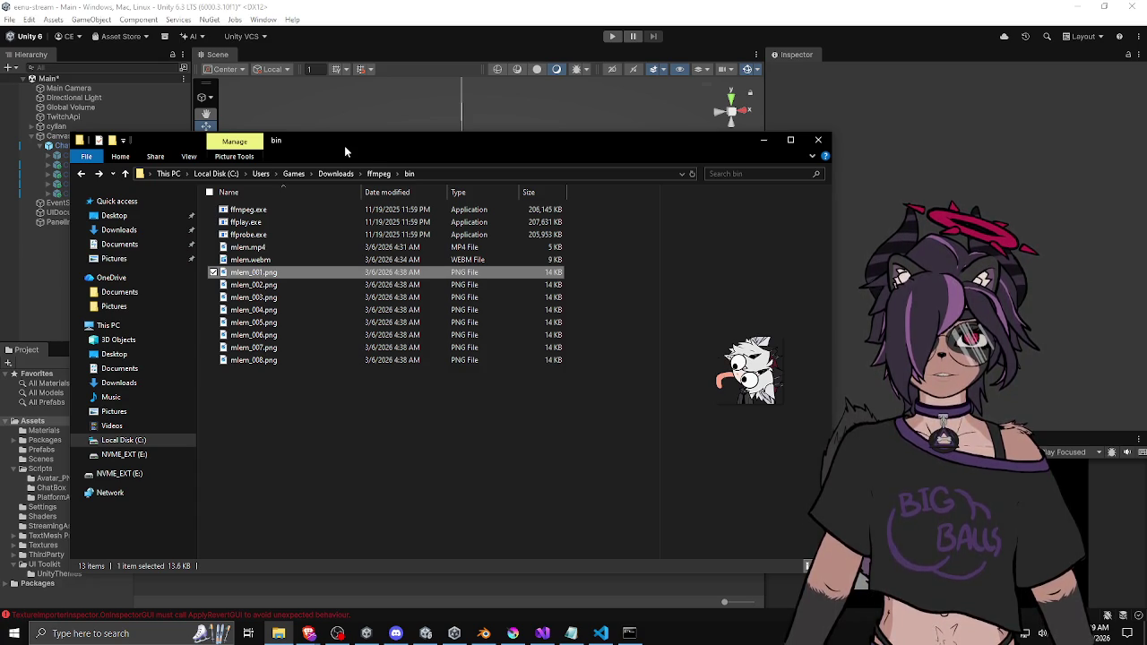
key("Down")
key("Down")
key("Down")
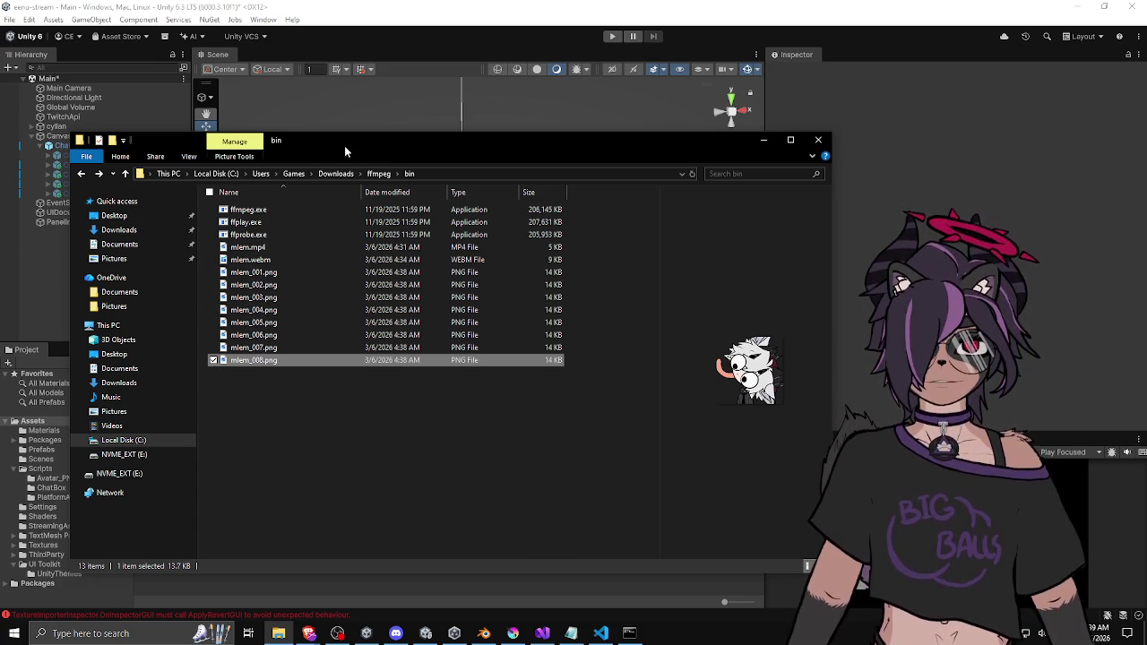
key("Up")
key("Up")
key("Up")
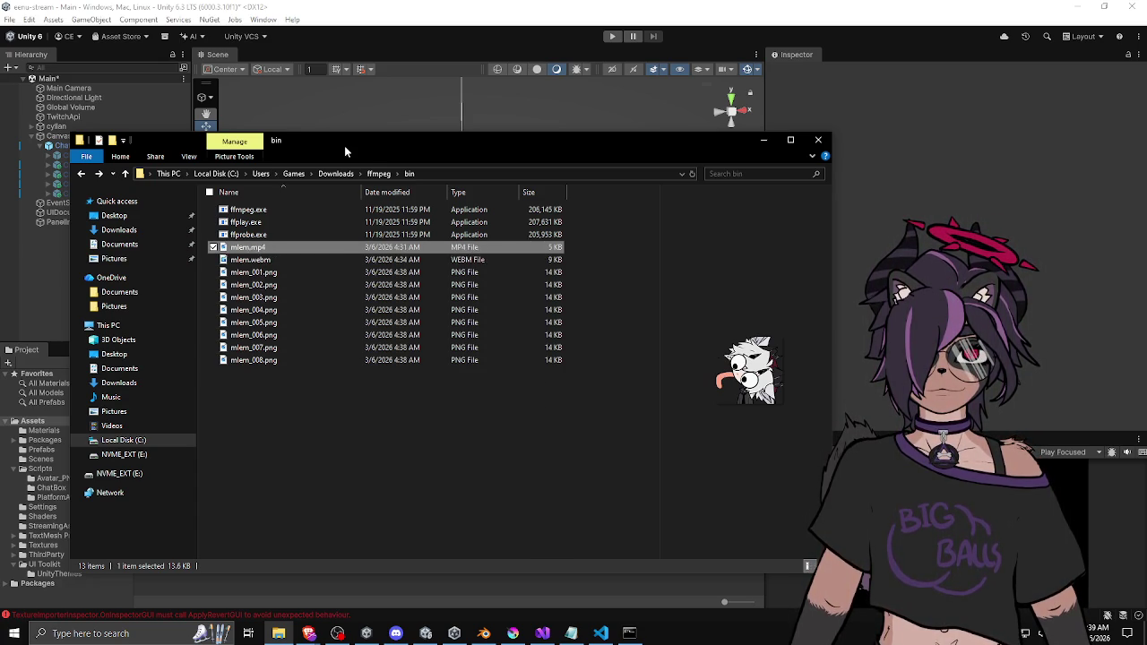
key("Down")
key("Down")
key("Down")
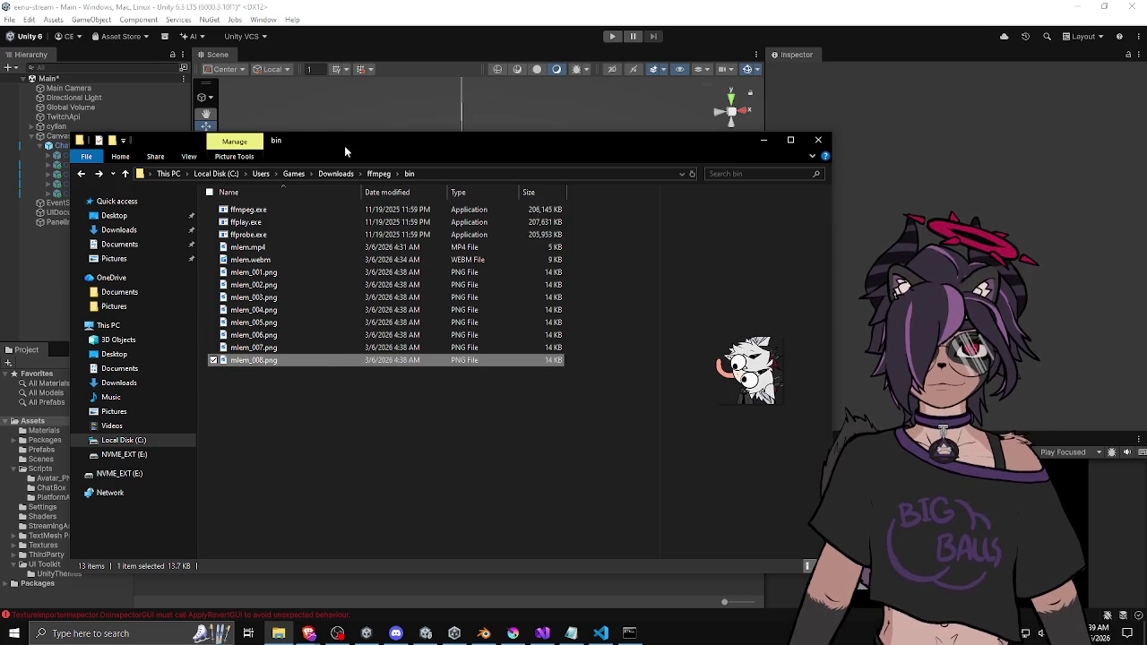
Rerun the frame extraction with spin.gif as input, writing 40 frames to mlem_%03d.png
left_click_drag(359, 147, 1146, 179)
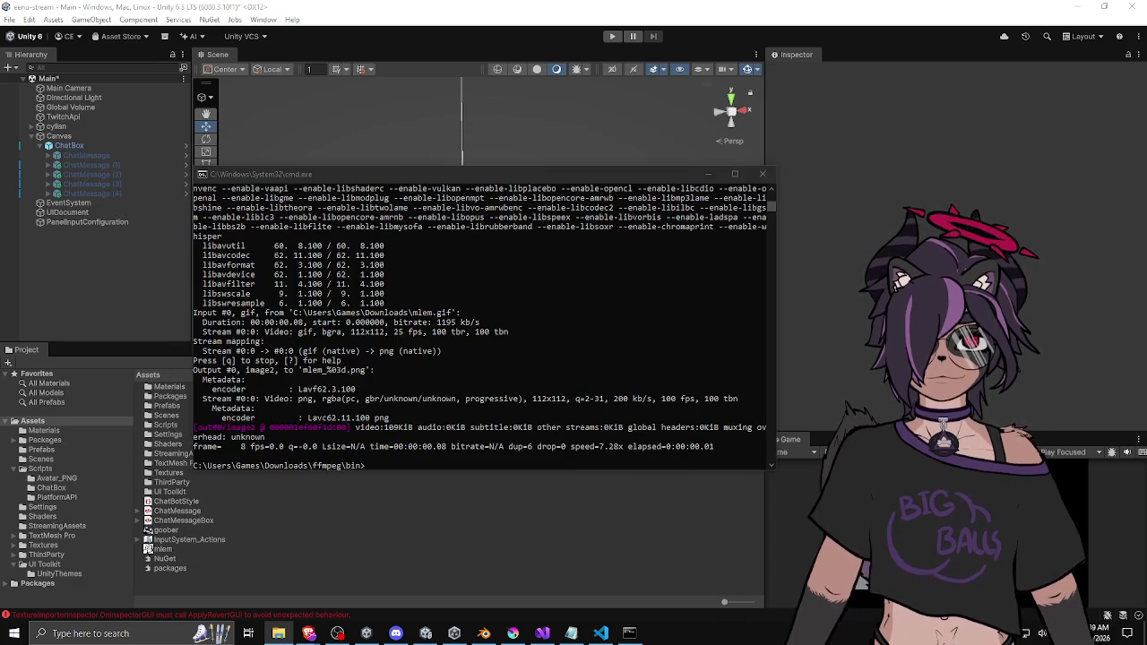
left_click(664, 345)
key("alt+Tab")
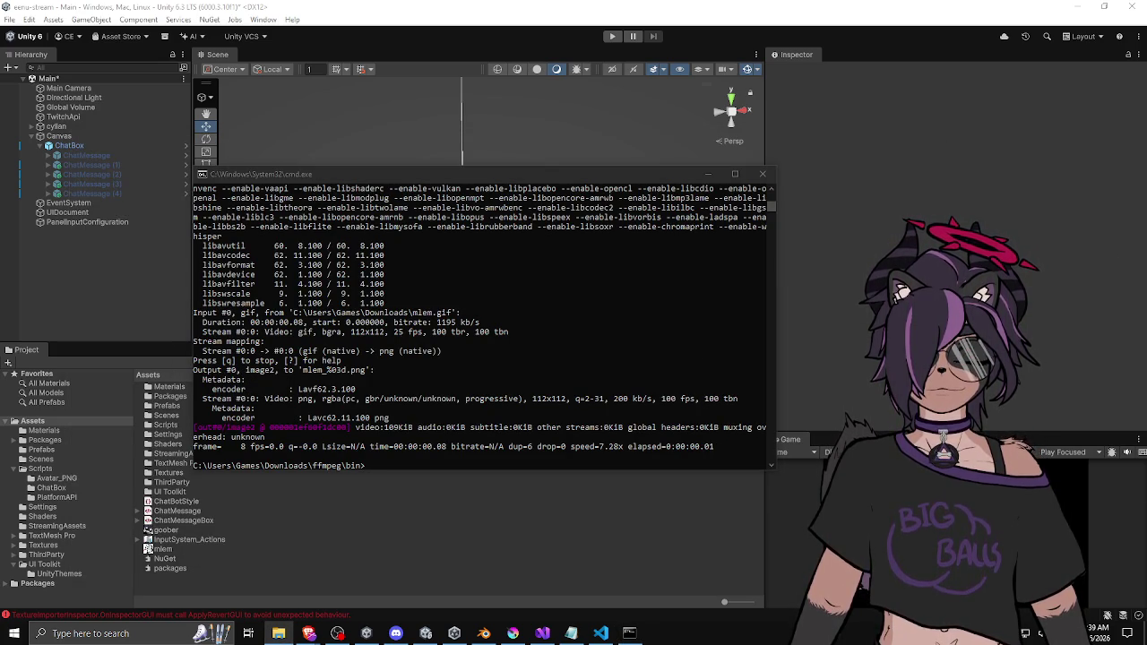
left_click(604, 381)
key("Up")
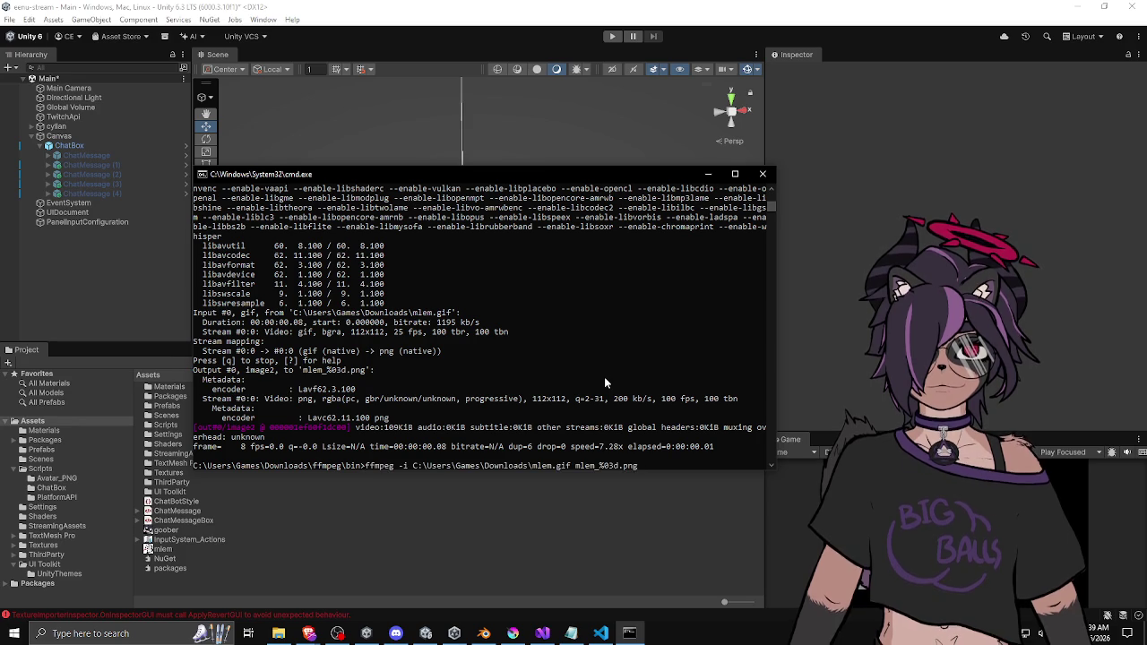
key("Left")
key("Left")
key("Left")
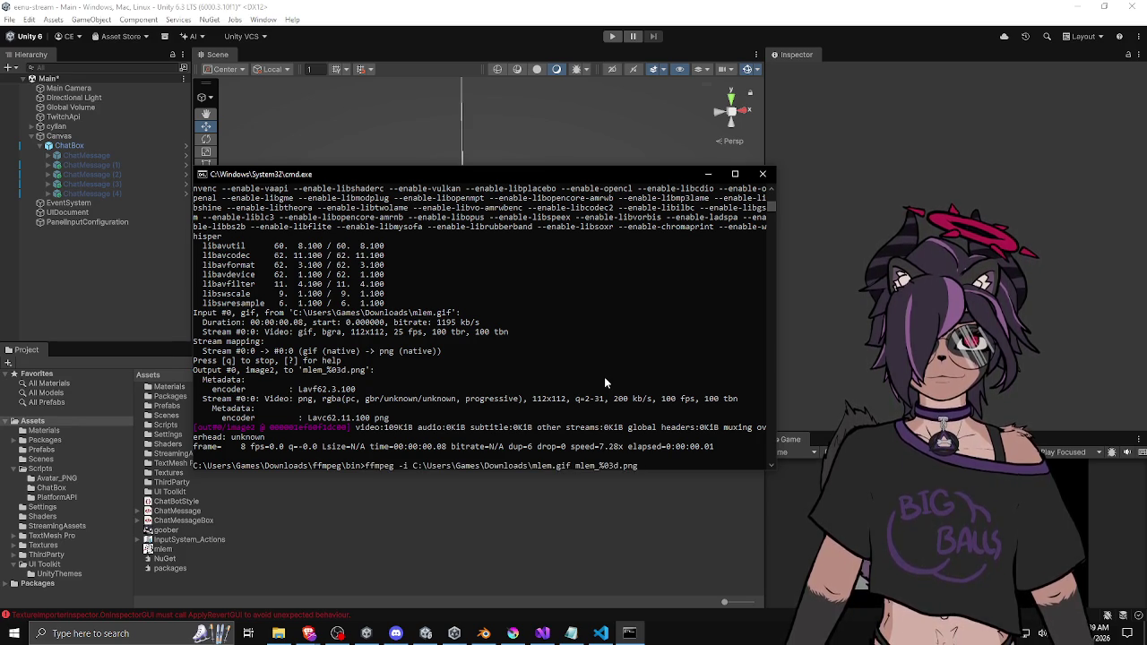
key("BackSpace")
key("BackSpace")
key("BackSpace")
type("spin")
key("Return")
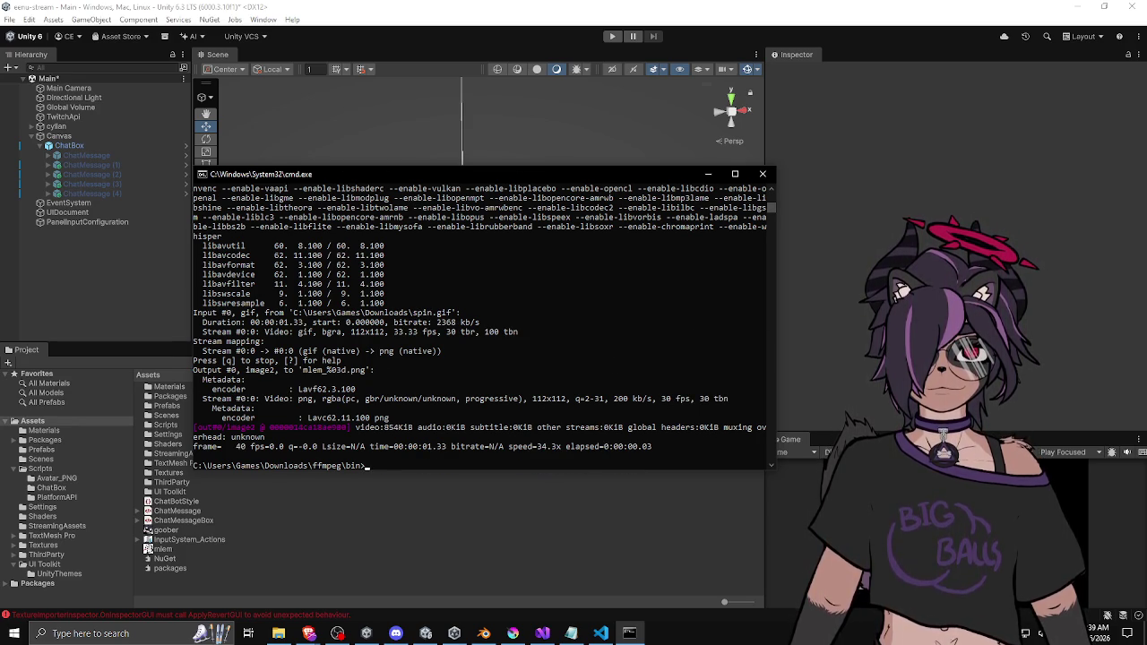
mouse_move(18, 538)
left_mouse_down()
mouse_move(206, 538)
mouse_move(190, 544)
mouse_move(195, 536)
left_mouse_up()
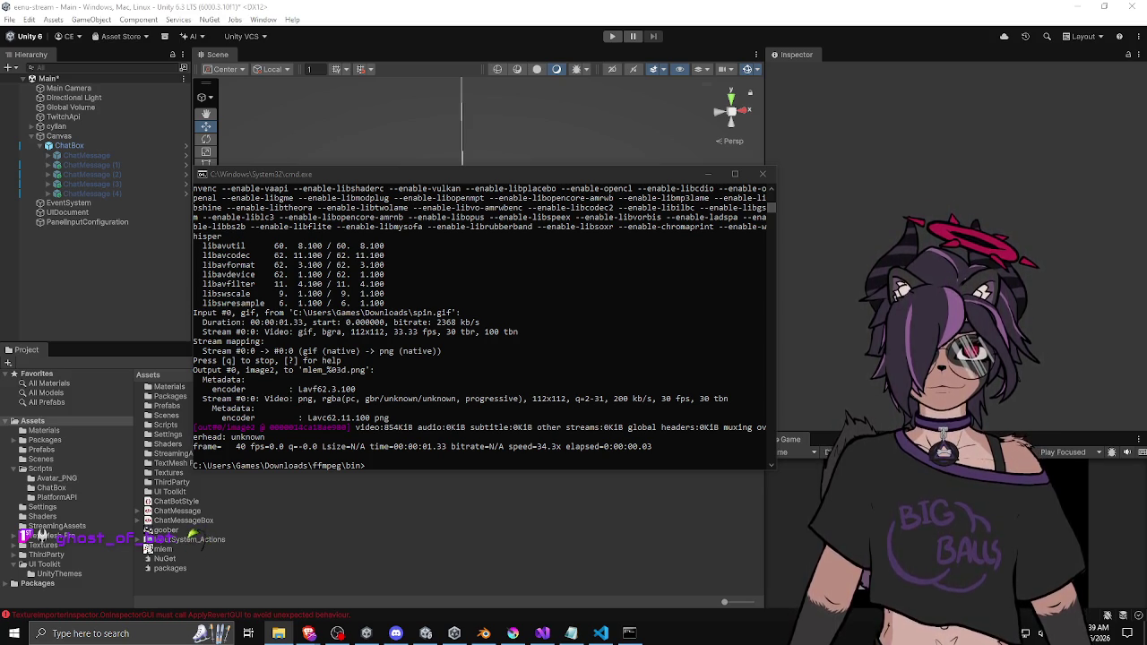
Preview the extracted spin frames from mlem_001 to mlem_040 and back
left_click(278, 633)
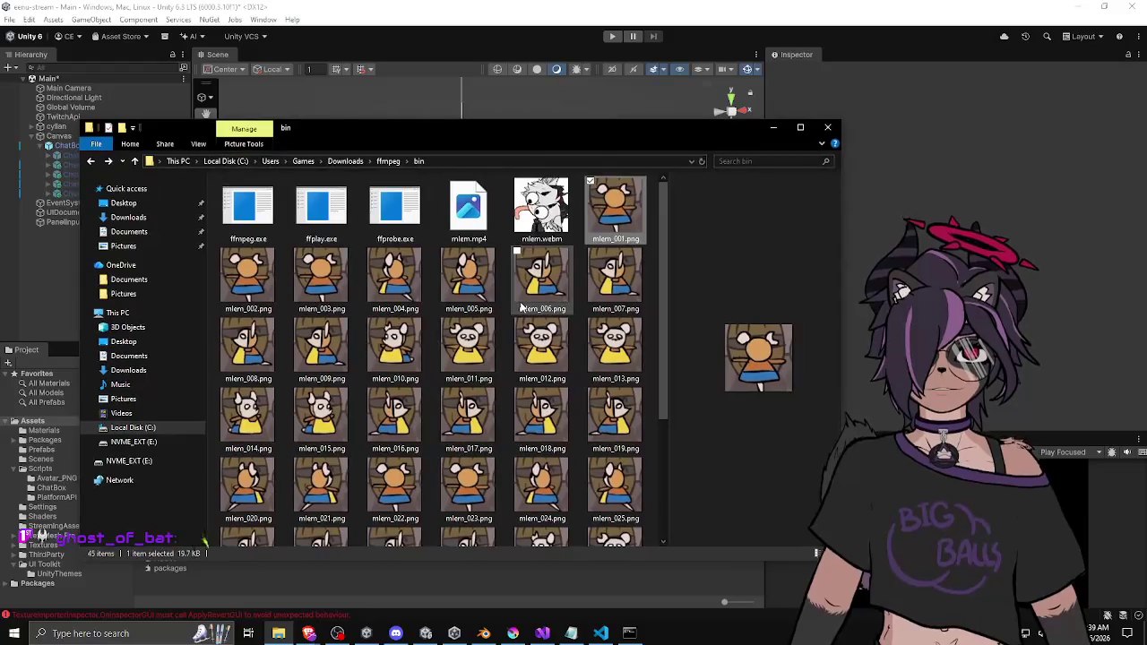
scroll(523, 308, "down", 3)
scroll(529, 339, "up", 3)
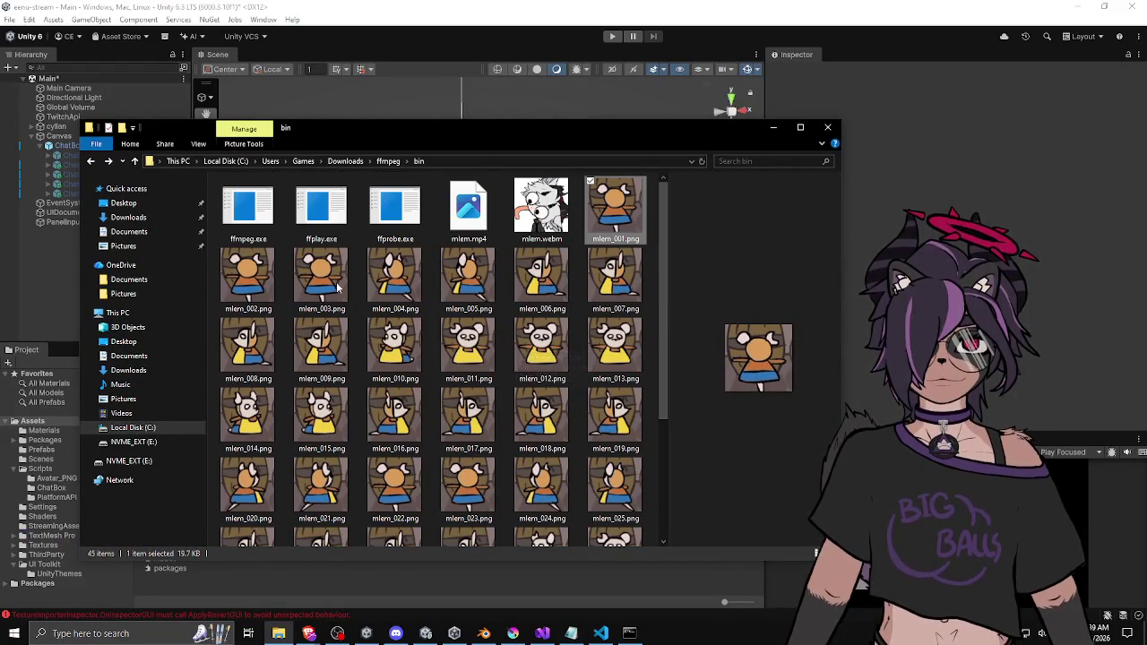
left_click(259, 287)
key("Right")
key("Right")
key("Right")
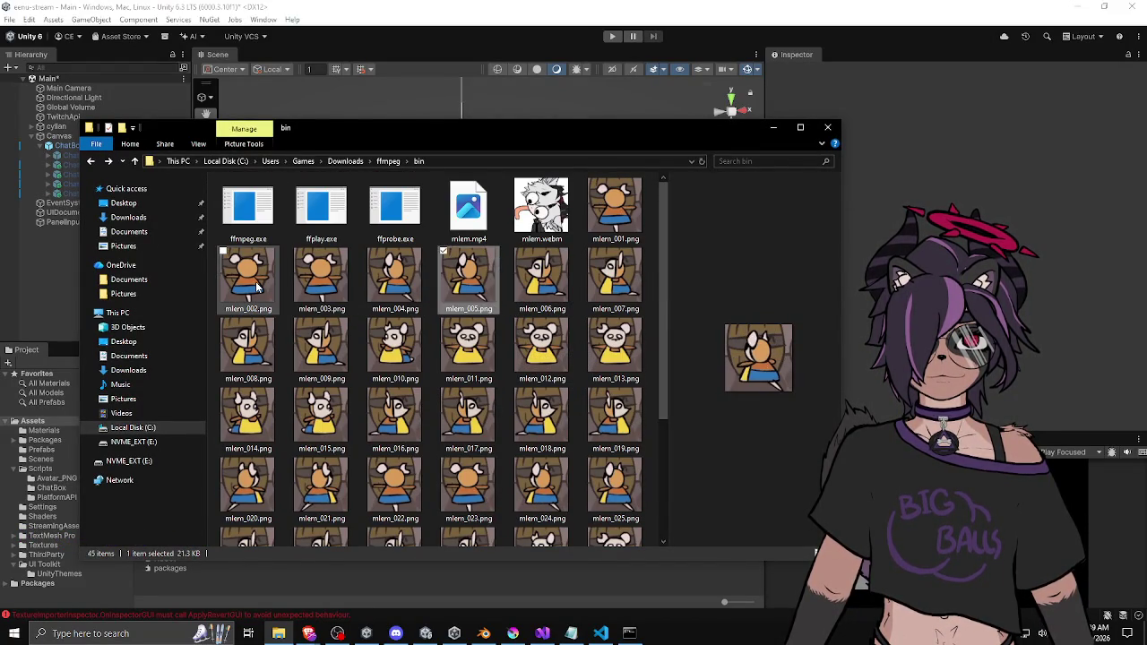
key("Right")
key("Right")
key("Right")
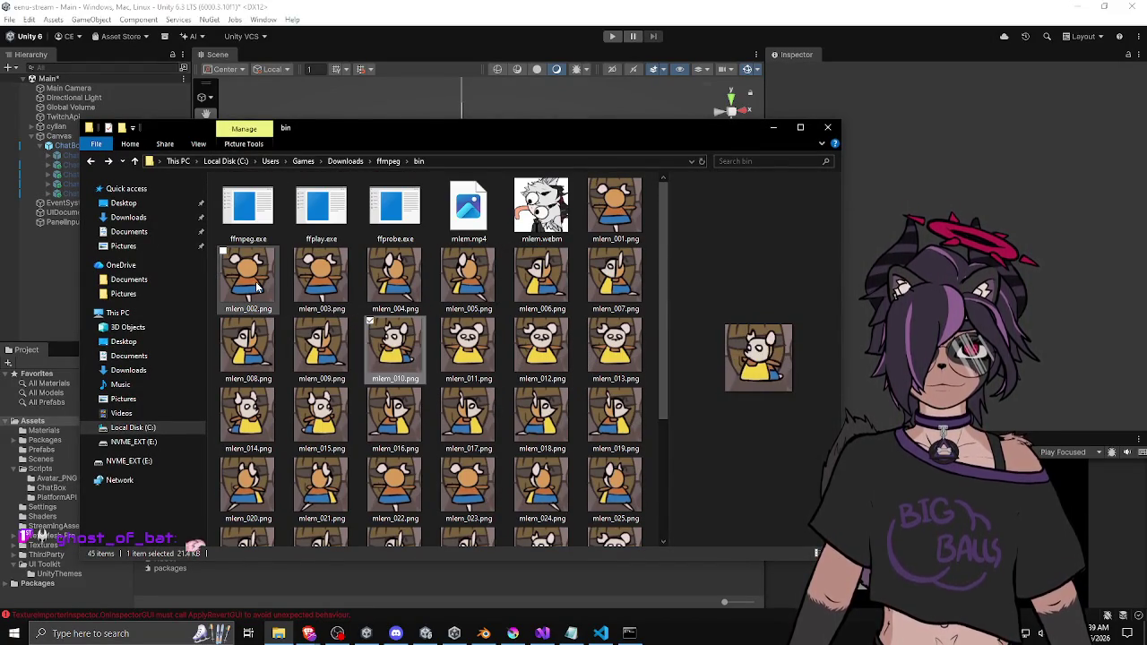
key("Right")
key("Right")
key("Right")
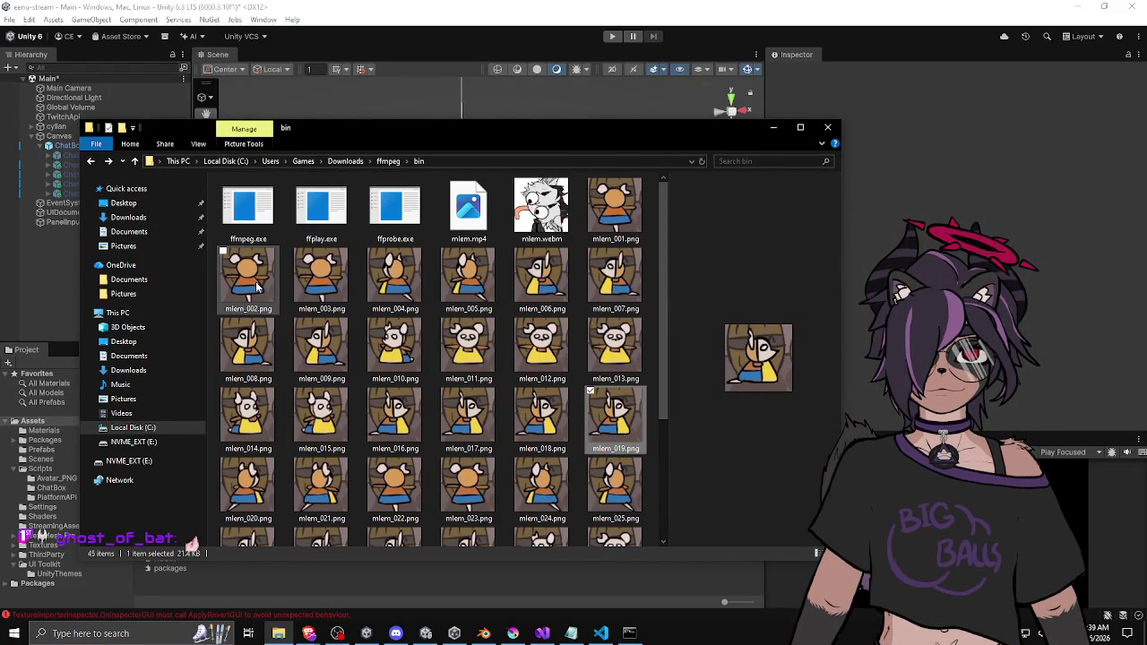
key("Right")
key("Right")
key("Right")
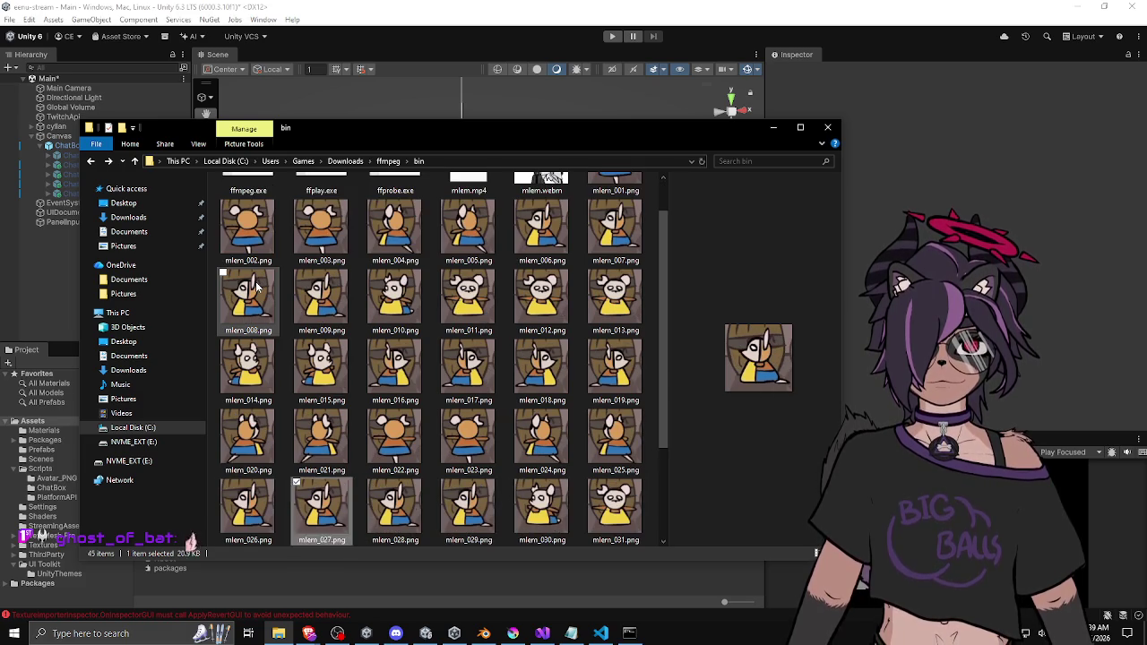
key("Right")
key("Right")
key("Right")
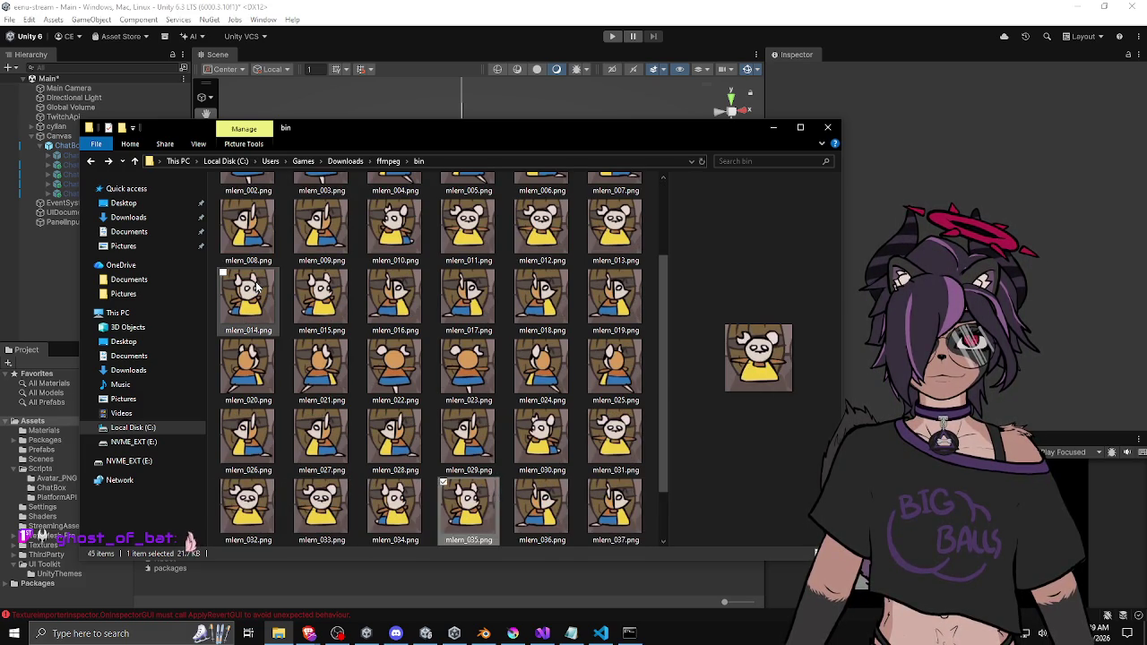
key("Right")
key("Right")
key("Right")
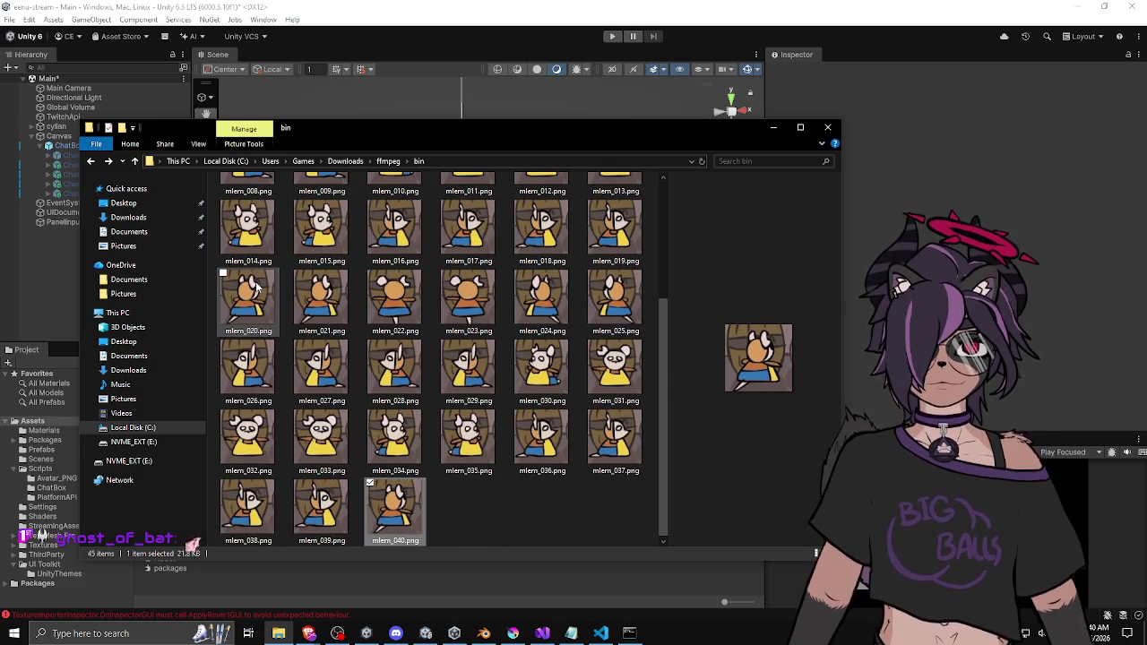
key("Left")
key("Left")
key("Left")
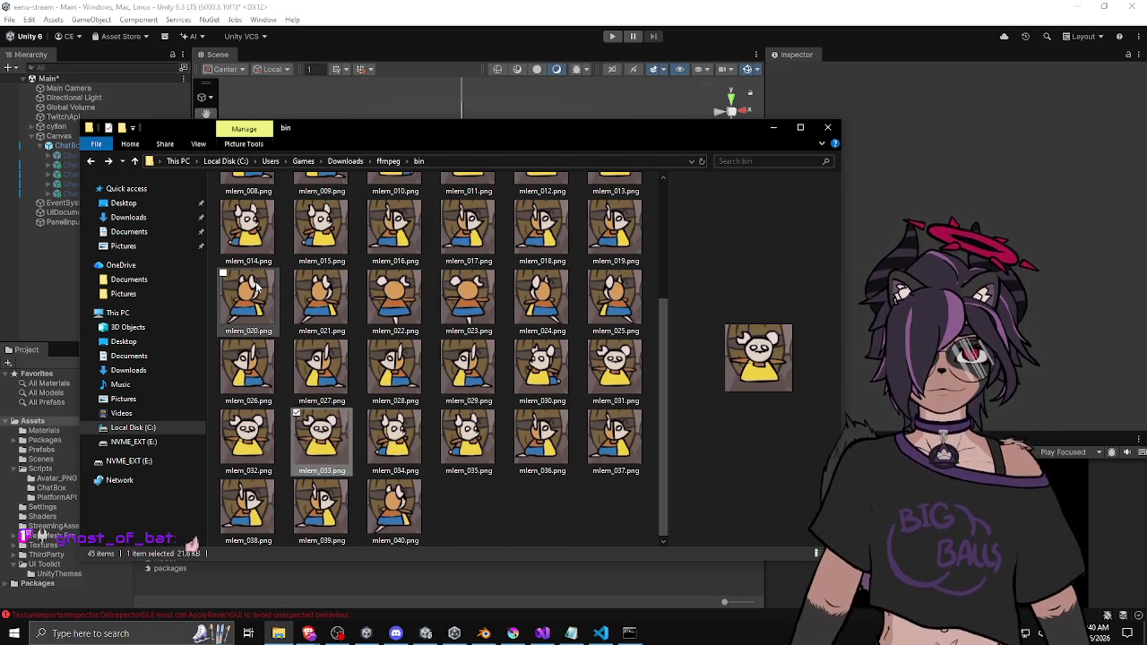
key("Left")
key("Left")
key("Left")
key("Left")
key("Left")
key("Left")
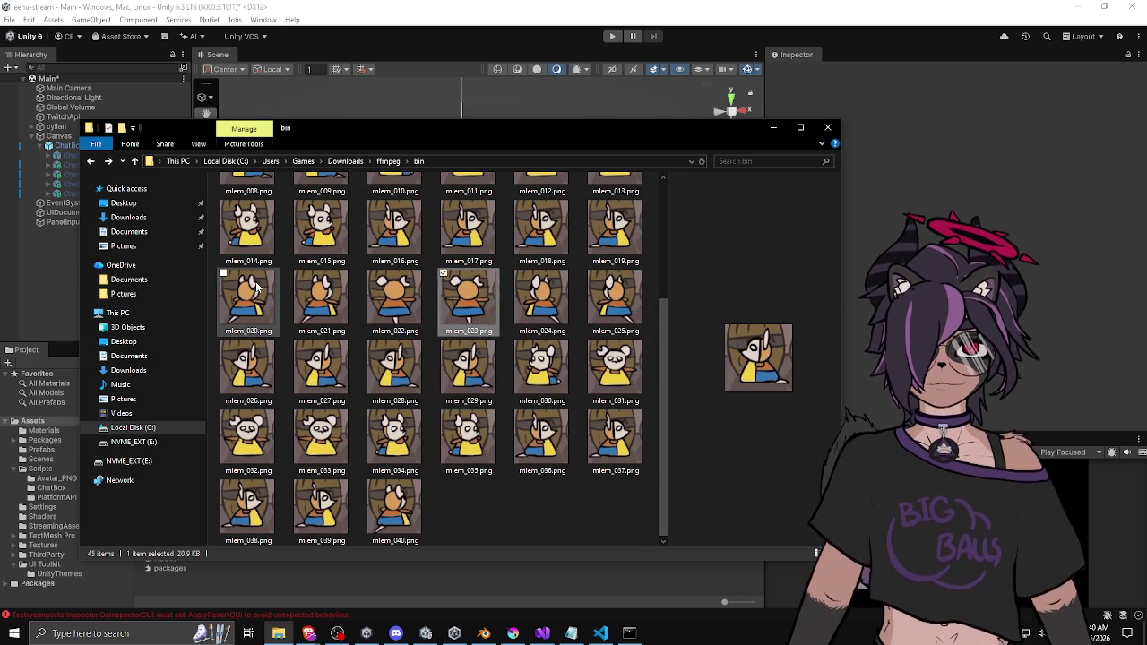
key("Left")
key("Left")
key("Left")
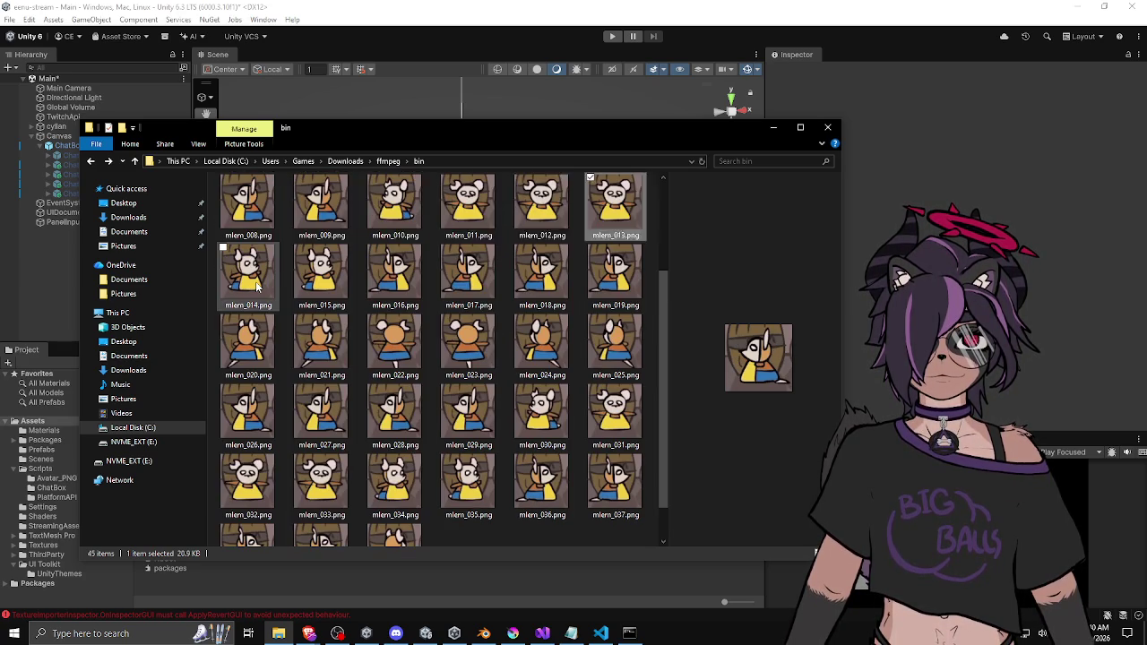
key("Left")
key("Left")
key("Left")
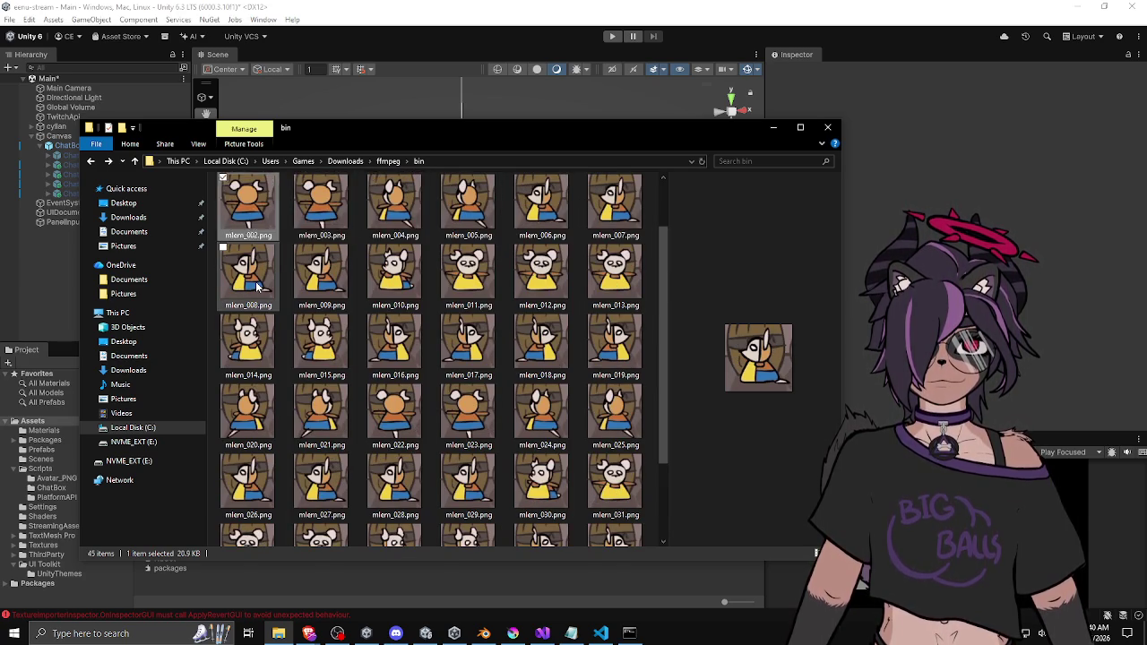
key("Right")
key("Right")
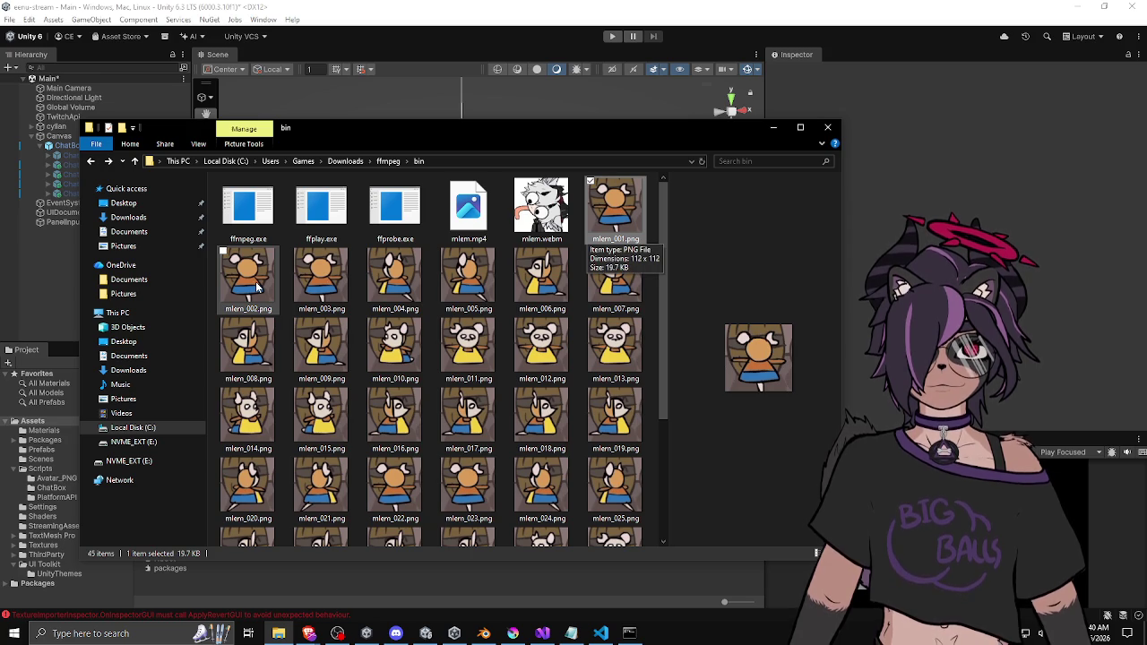
Delete the leftover mlem.mp4 from the bin folder and recheck frames mlem_001 to mlem_029
key("Left")
key("Left")
key("Delete")
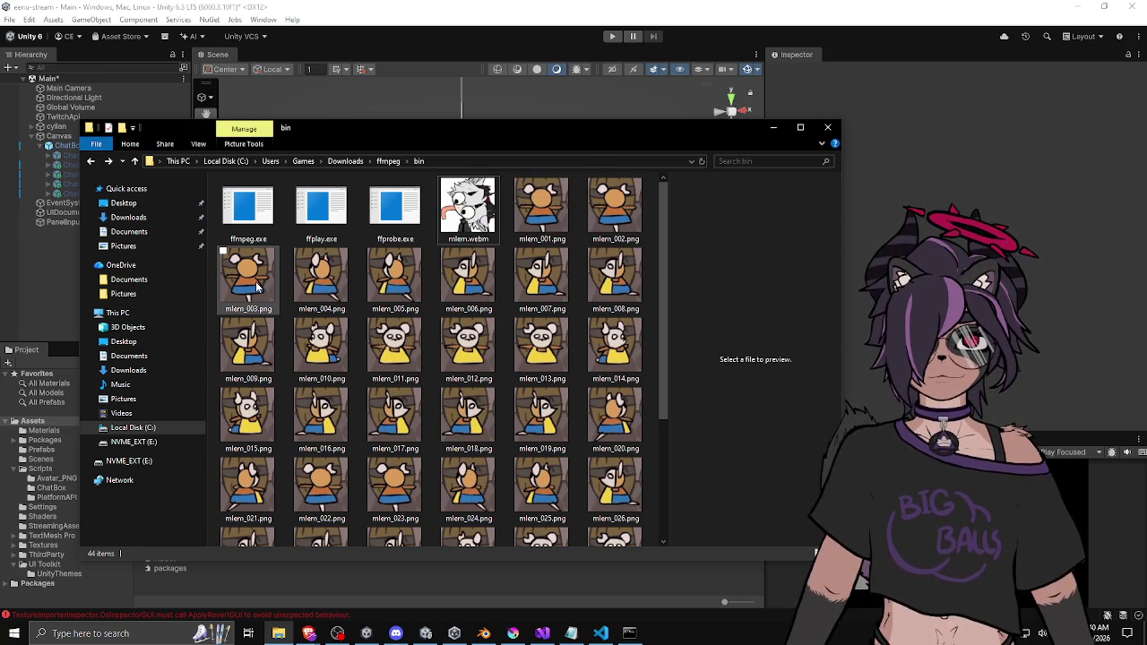
key("Right")
key("Right")
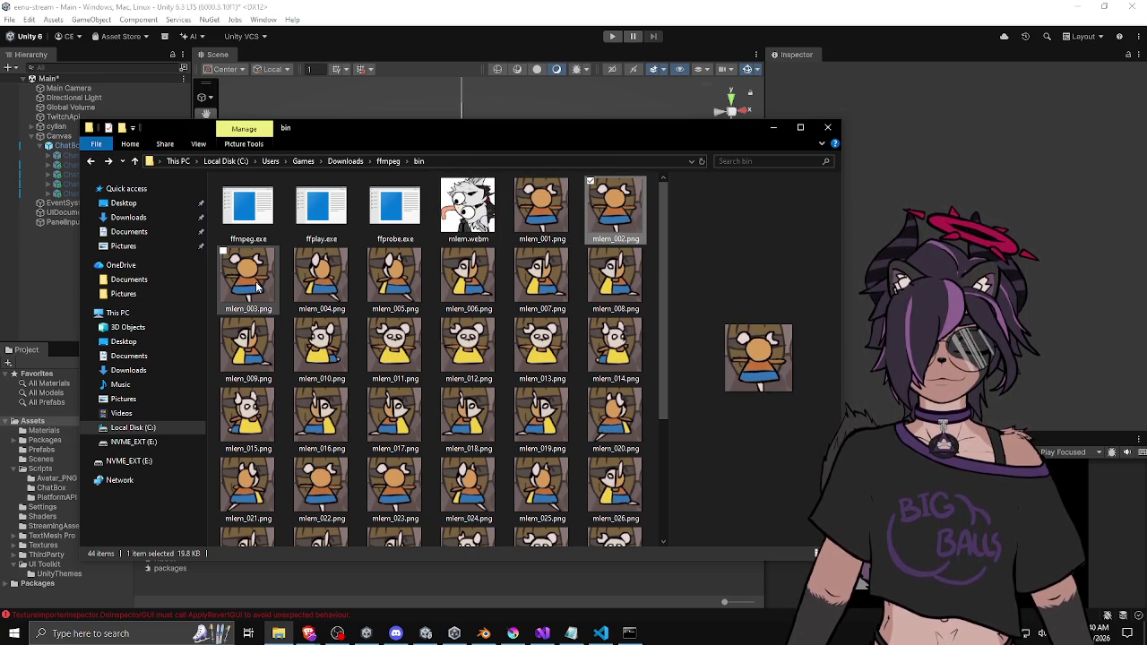
key("Right")
key("Right")
key("Right")
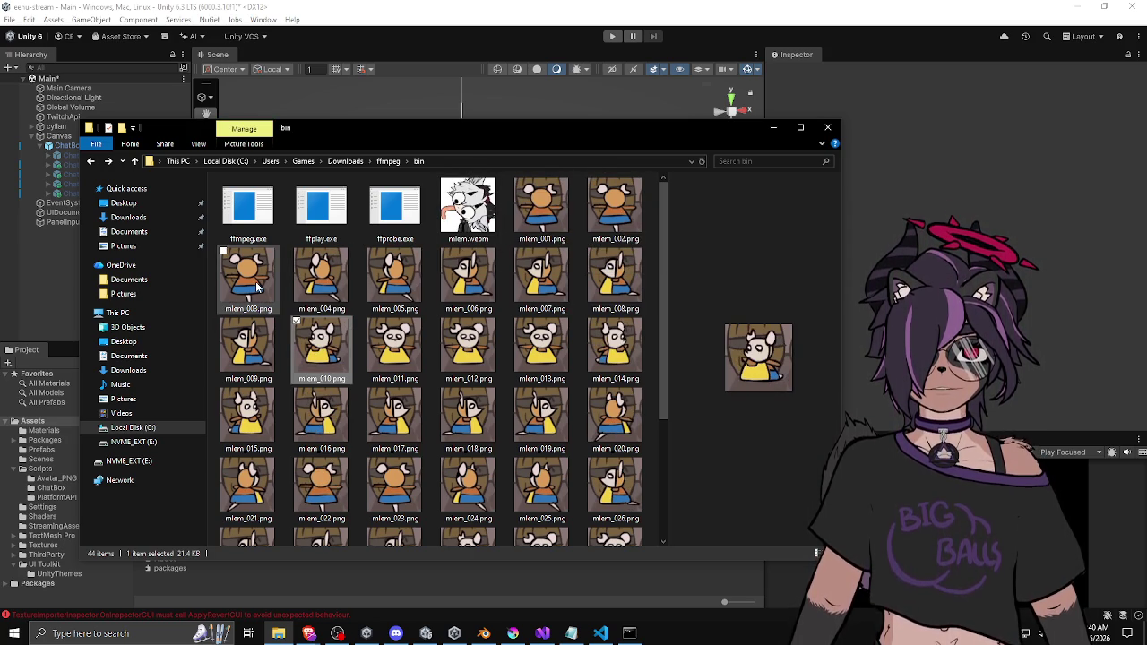
key("Right")
key("Right")
key("Right")
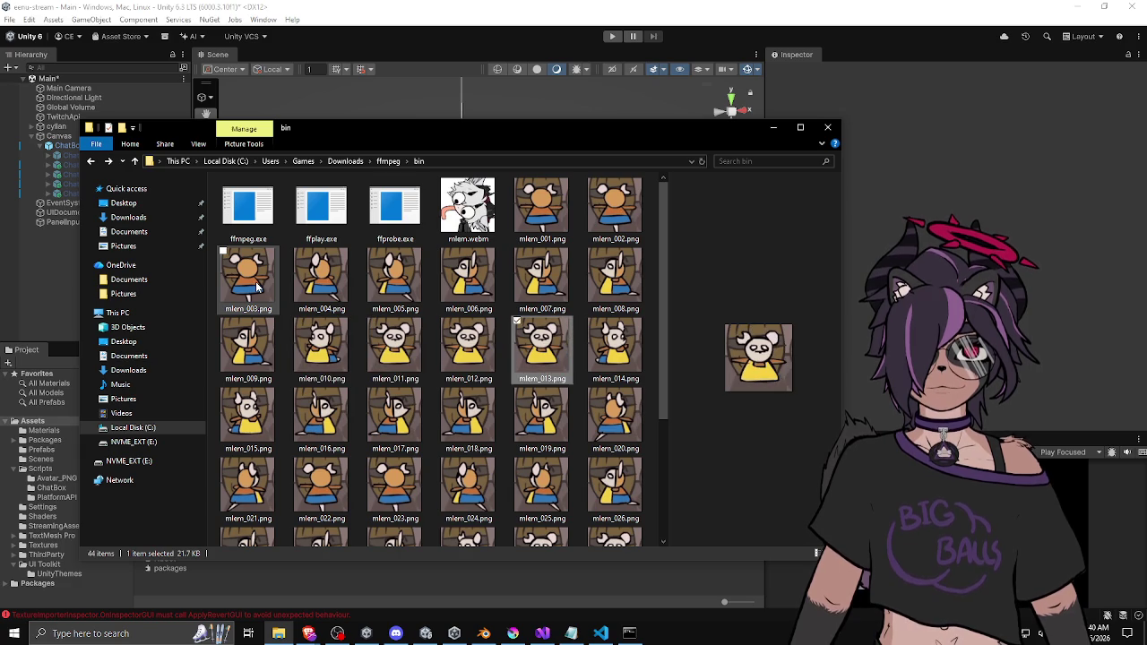
key("Right")
key("Right")
key("Right")
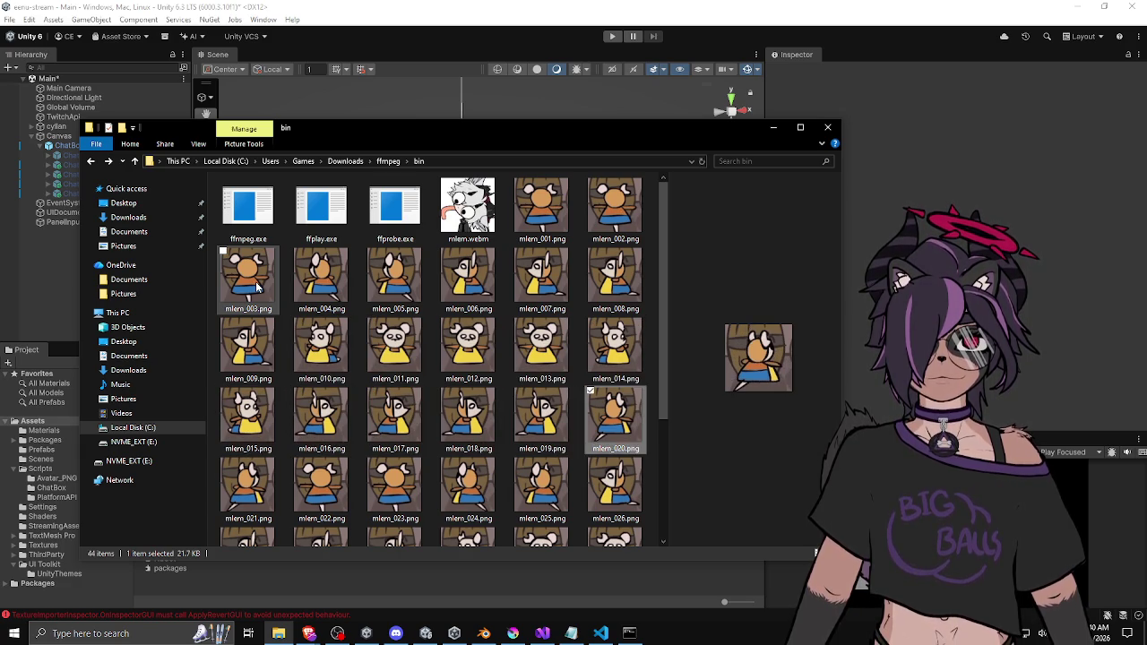
key("Right")
key("Right")
key("Right")
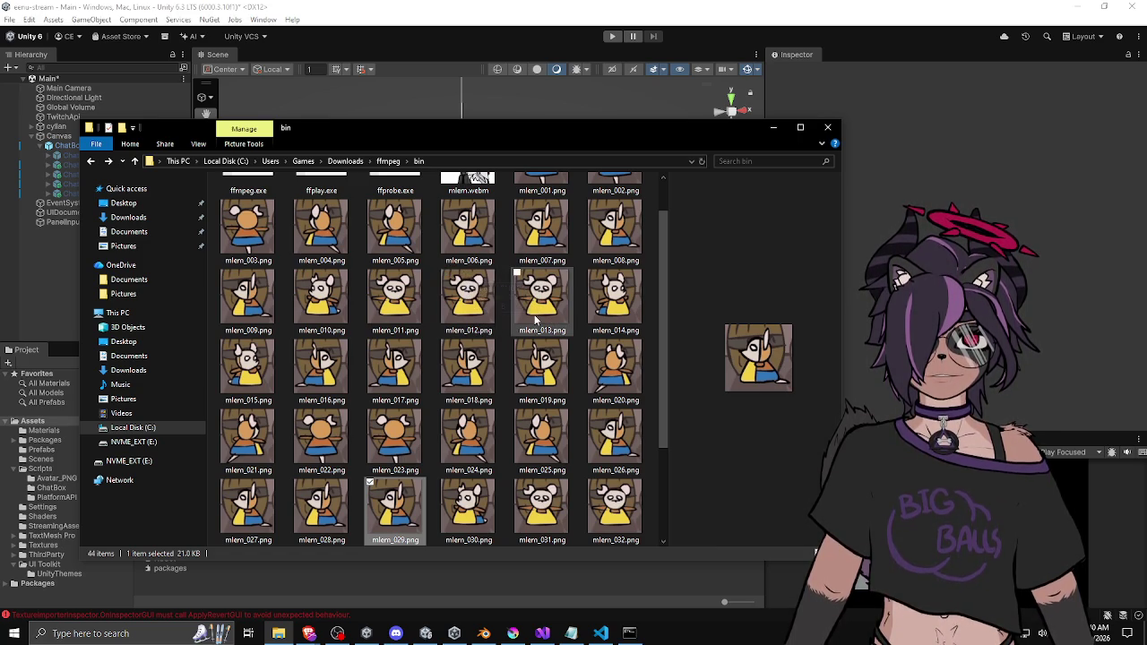
scroll(535, 316, "up", 1)
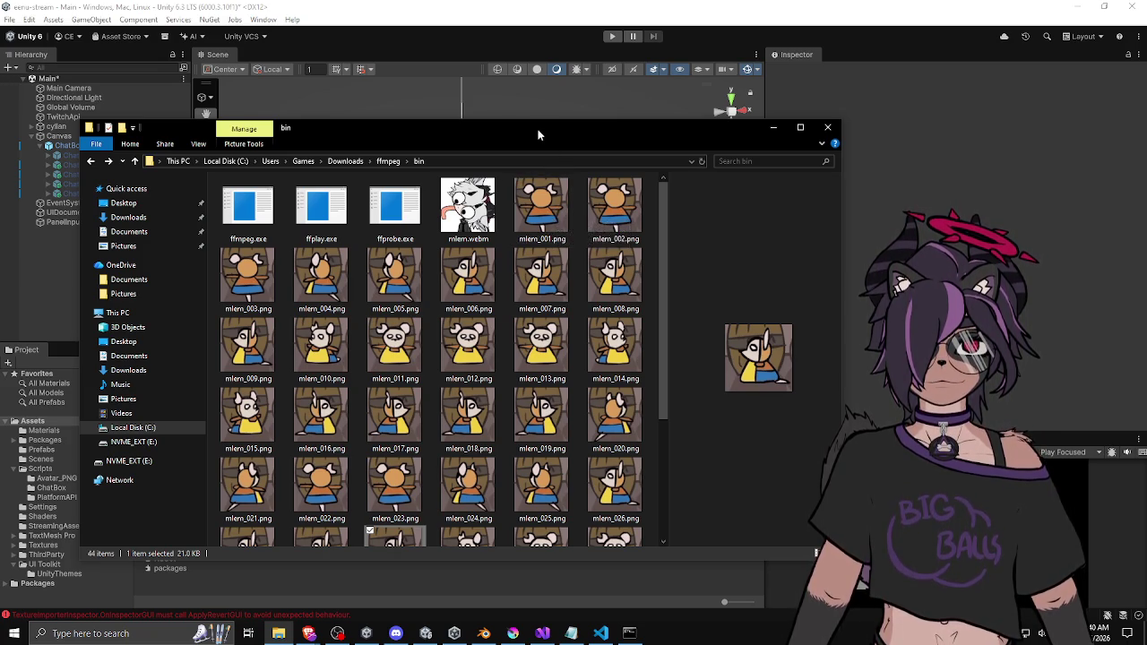
Close the File Explorer window and the cmd.exe window to get back to Unity
key("ctrl+w")
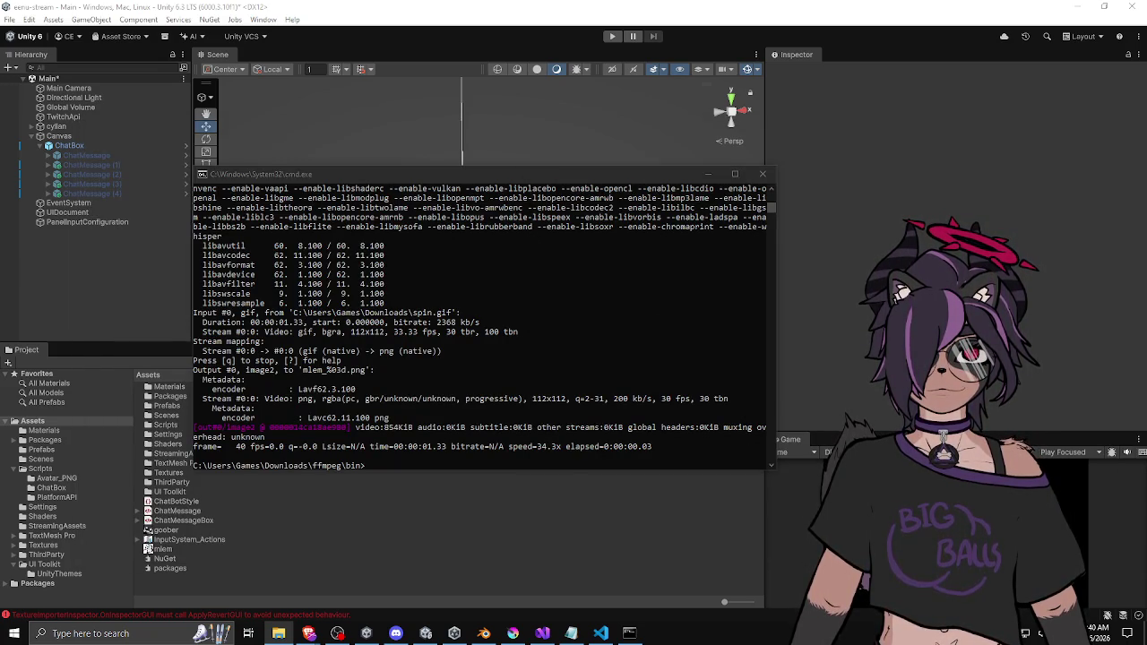
key("alt+Tab")
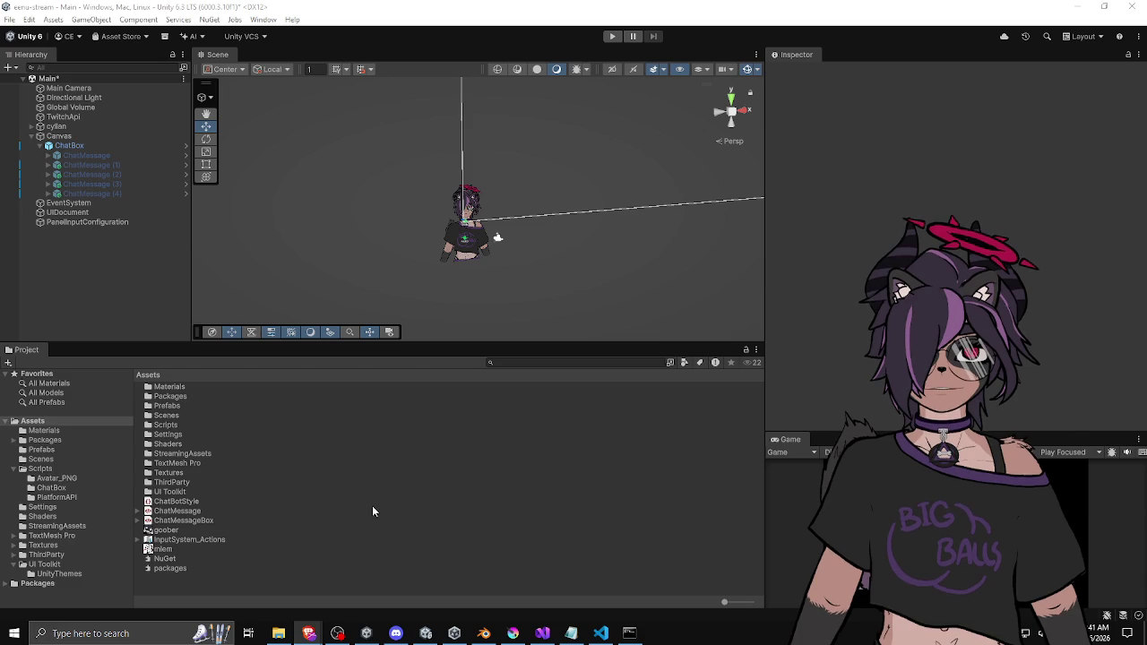
Move the mlem.webm video asset into the StreamingAssets folder
left_click(176, 534)
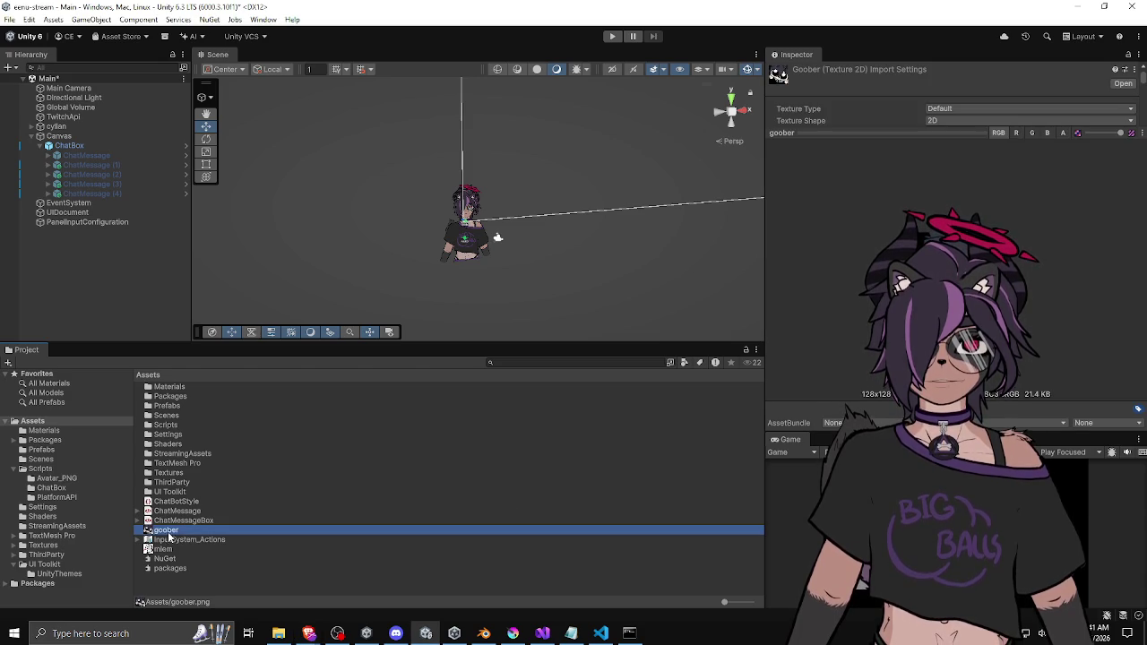
left_click(169, 550)
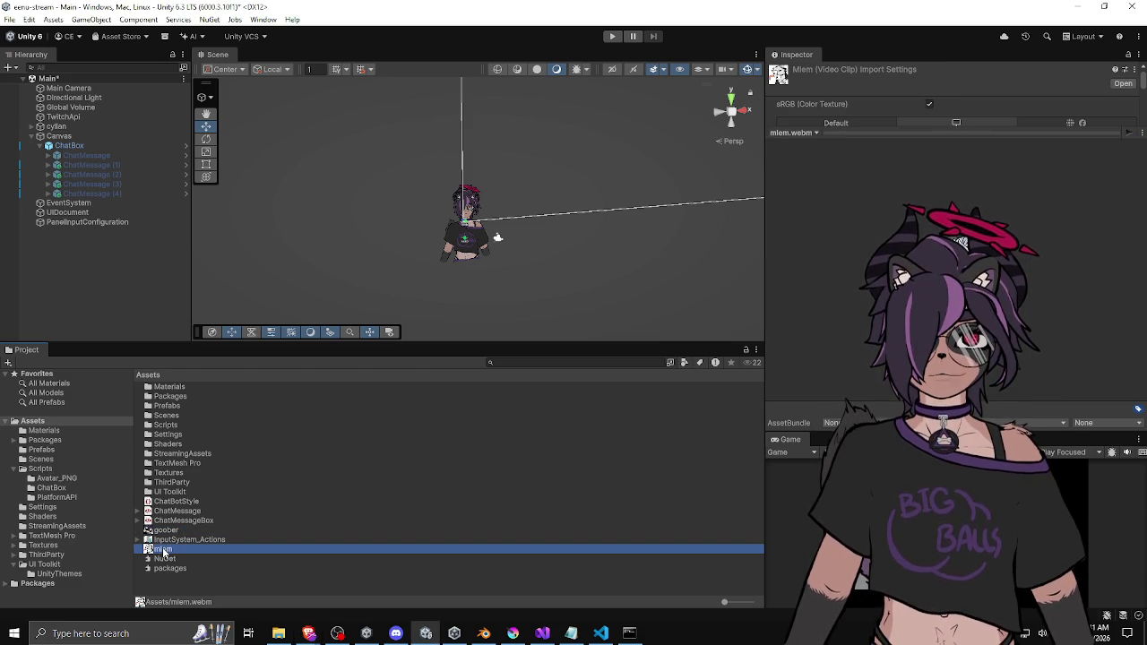
mouse_move(164, 553)
left_mouse_down()
mouse_move(199, 455)
mouse_move(188, 430)
mouse_move(182, 457)
mouse_move(219, 457)
left_mouse_up()
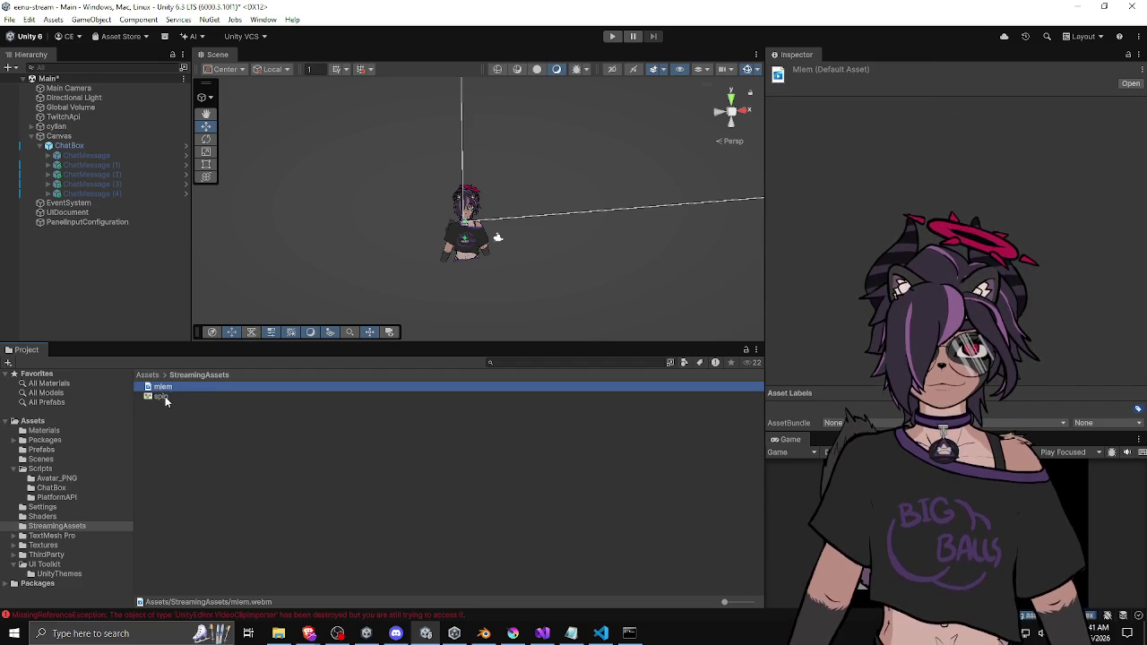
Delete spin.gif from the project
left_click(164, 396)
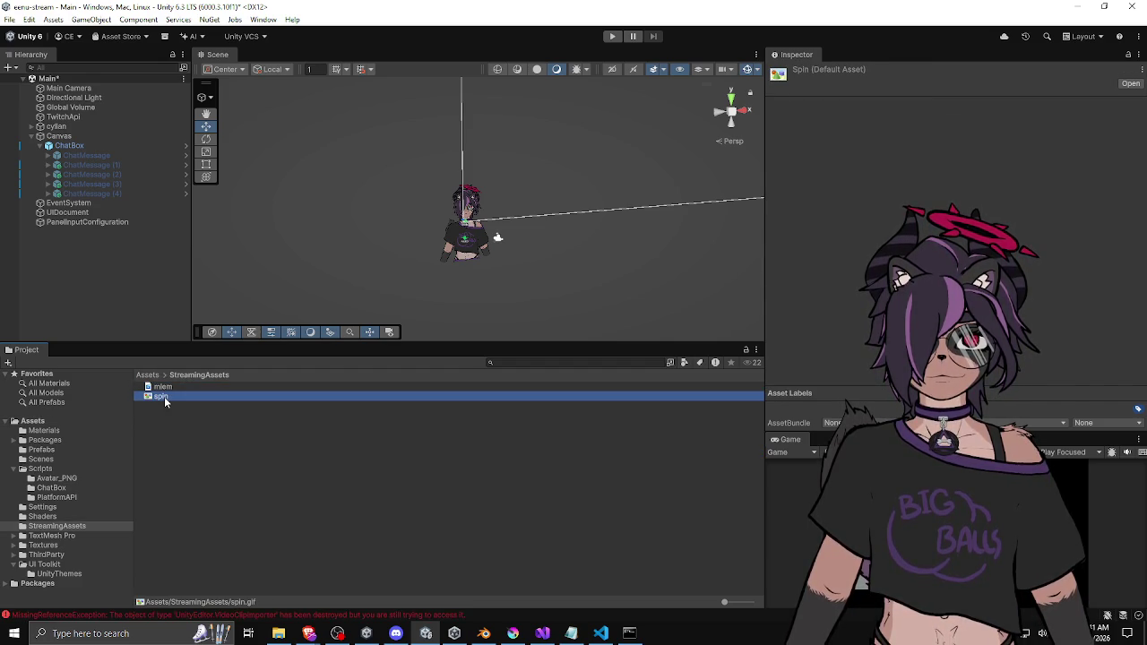
key("Delete")
key("Return")
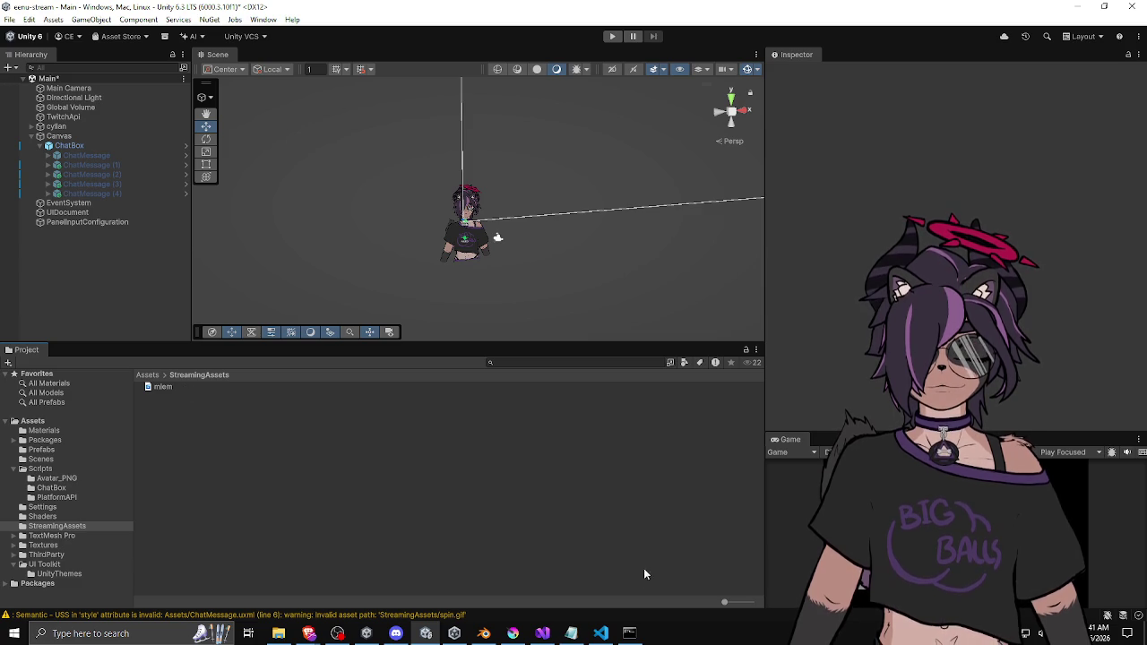
Change the image background url in ChatMessage.uxml from spin.gif to mlem.webm and save the file
left_click(542, 633)
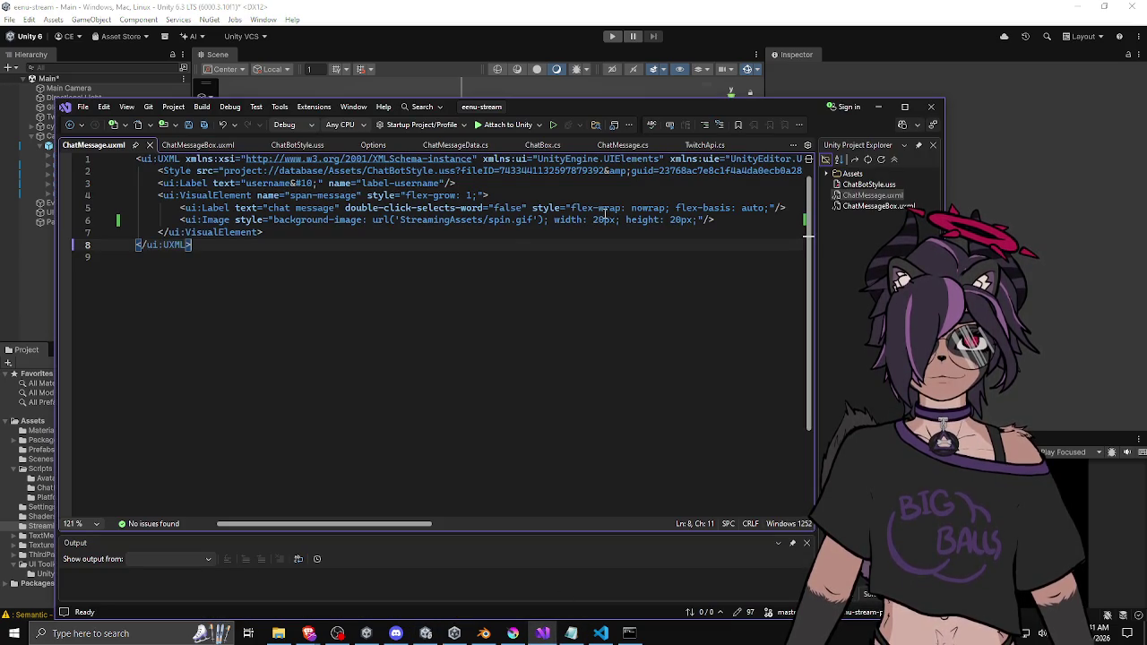
double_click(499, 220)
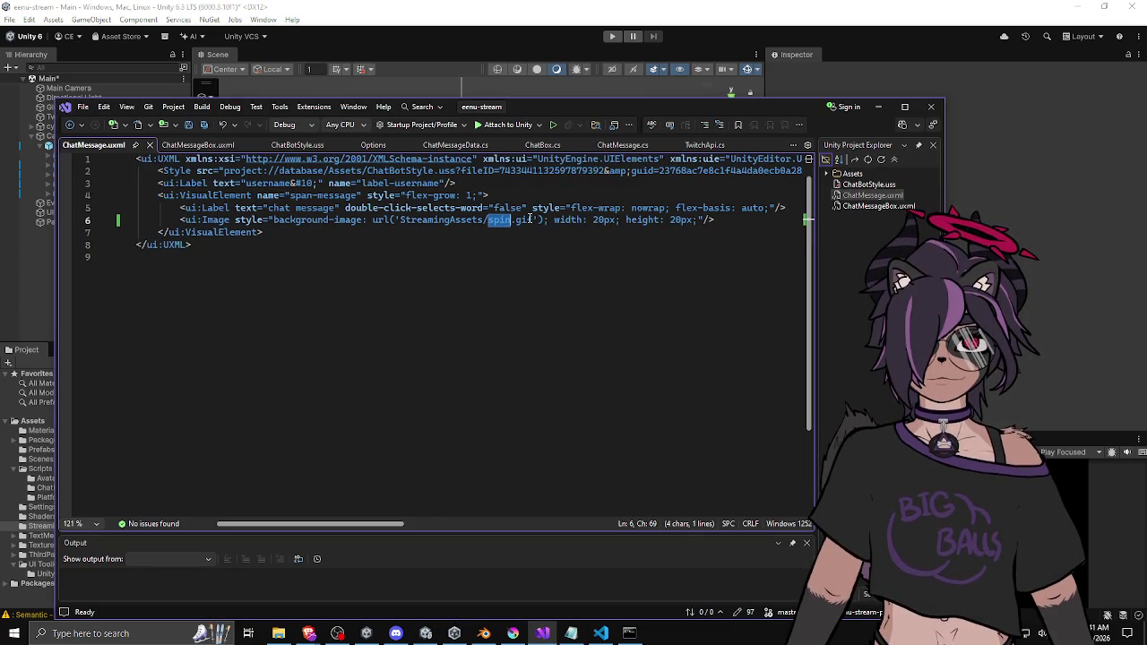
type("mlem")
left_click(529, 220)
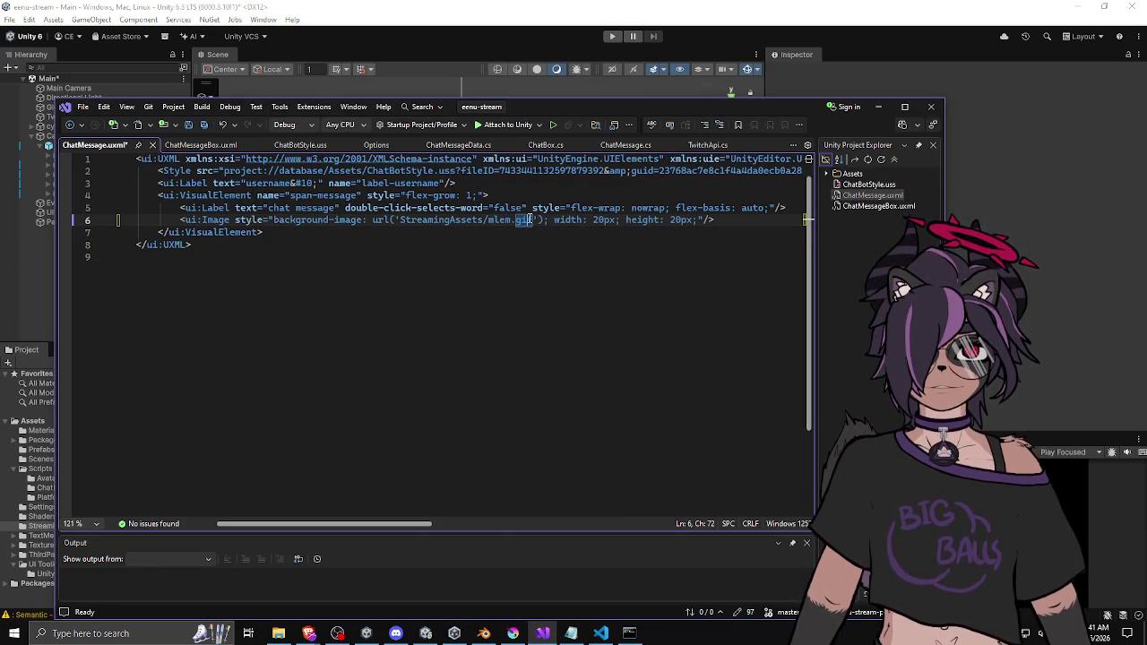
type("webm")
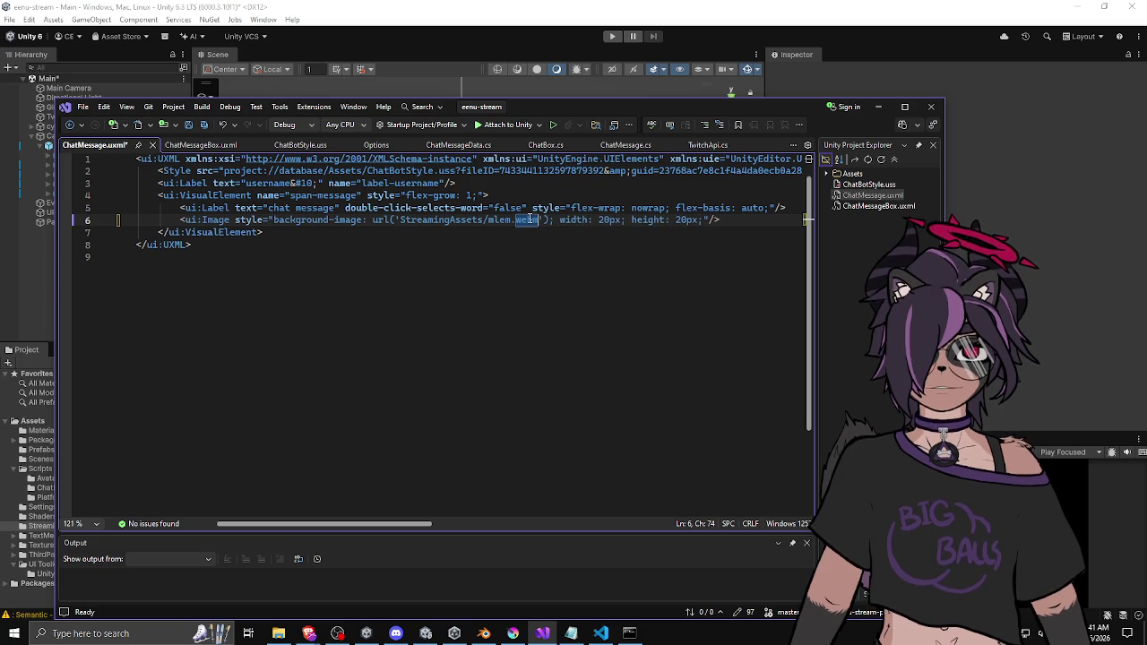
key("ctrl+s")
left_click(355, 232)
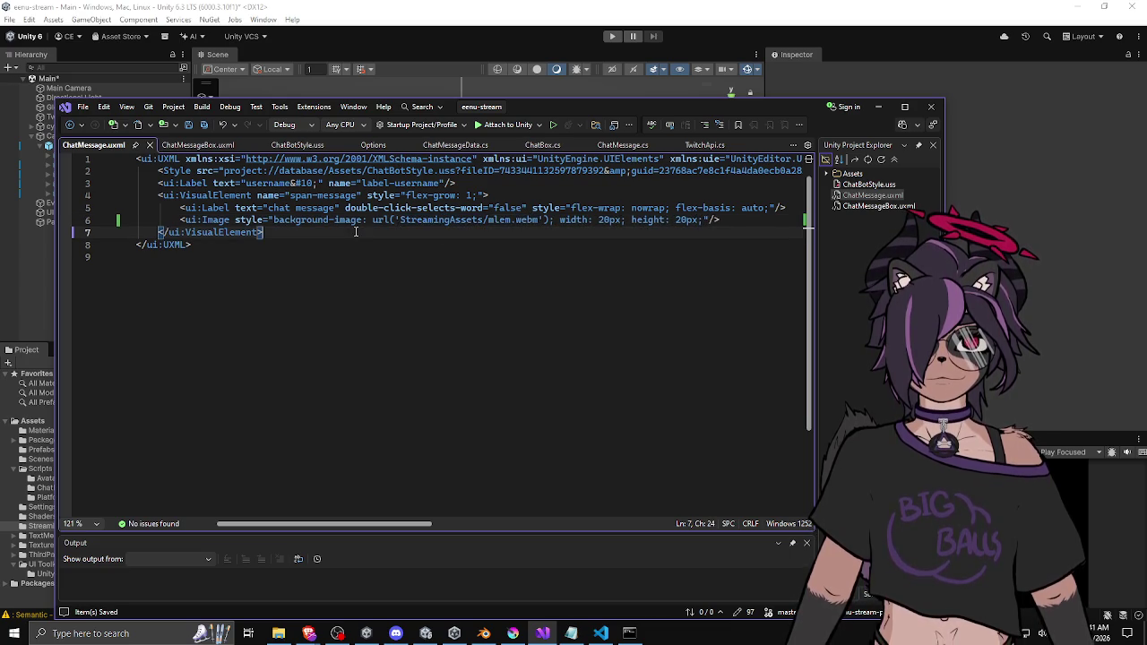
left_click(615, 221)
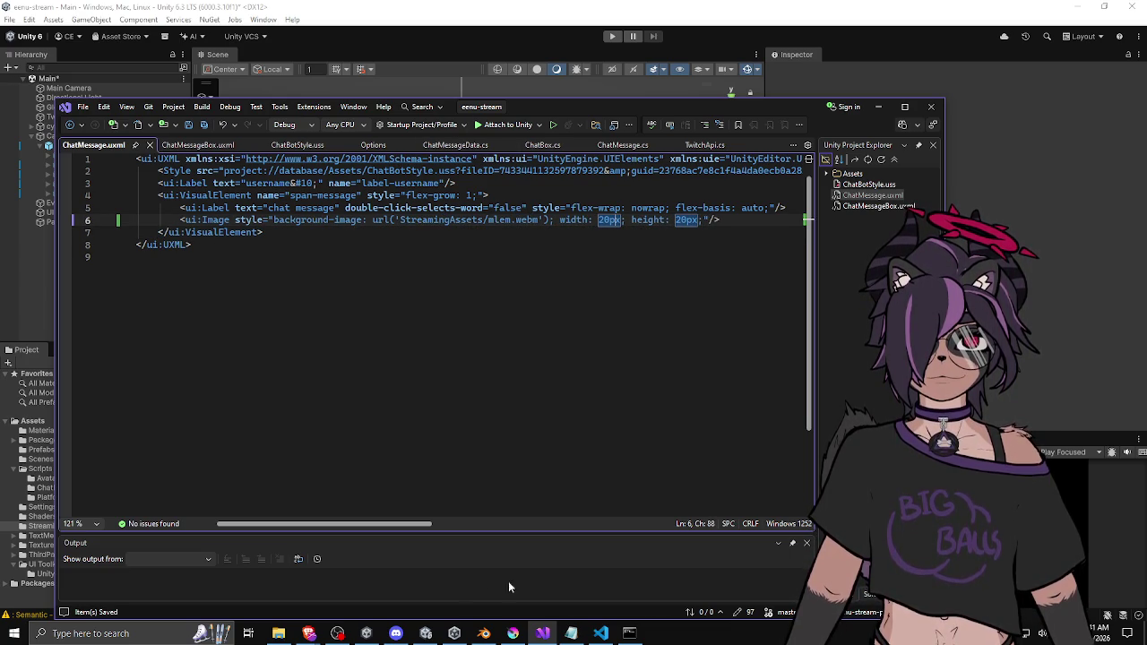
key("alt+Tab")
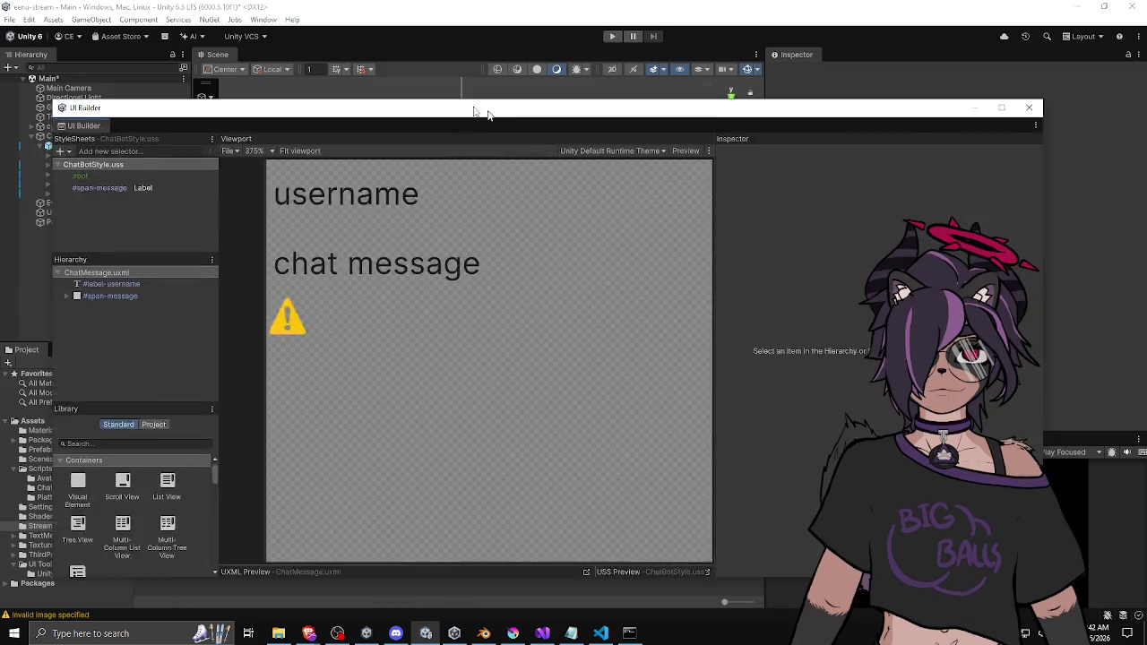
Position the UI Builder window showing ChatMessage.uxml and browse the Assets folder
mouse_move(476, 107)
left_mouse_down()
mouse_move(532, 63)
mouse_move(519, 73)
left_mouse_up()
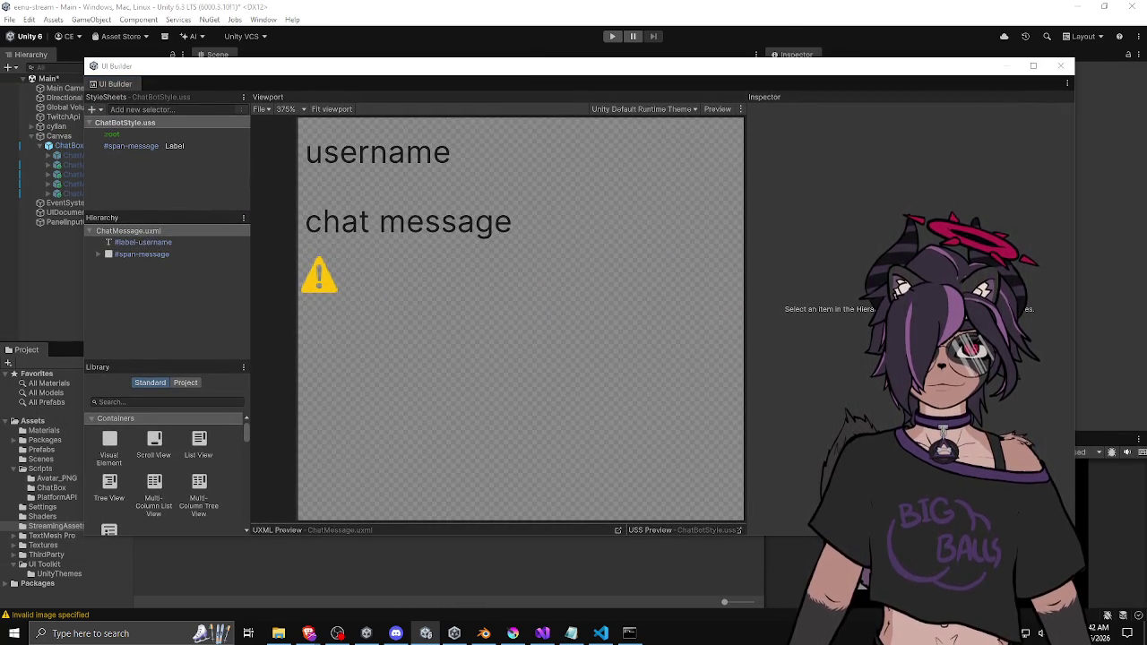
left_click(33, 420)
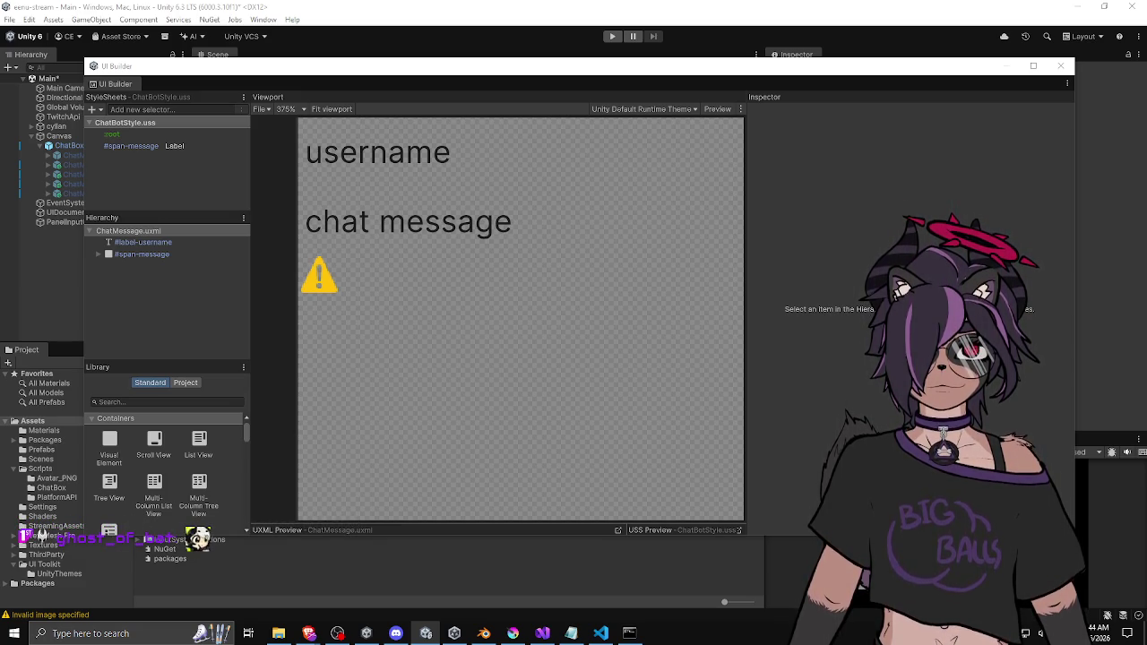
left_click_drag(539, 67, 532, 81)
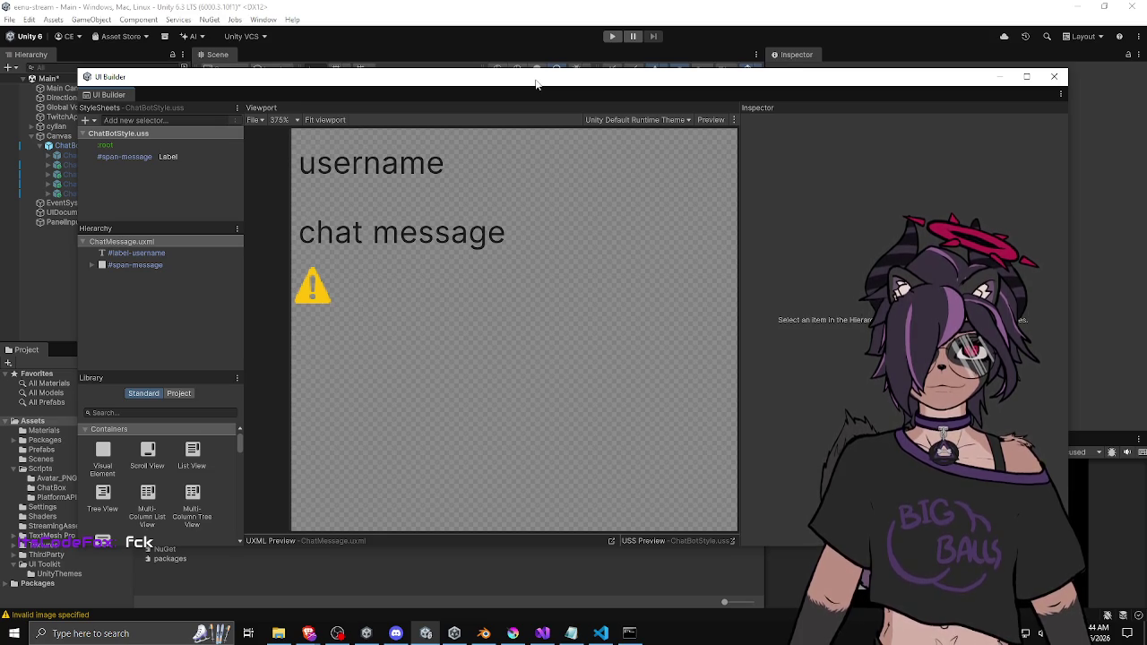
Shrink and reposition the UI Builder window, then rebalance the viewport and left panel widths
mouse_move(488, 84)
left_mouse_down()
mouse_move(500, 71)
mouse_move(483, 73)
left_mouse_up()
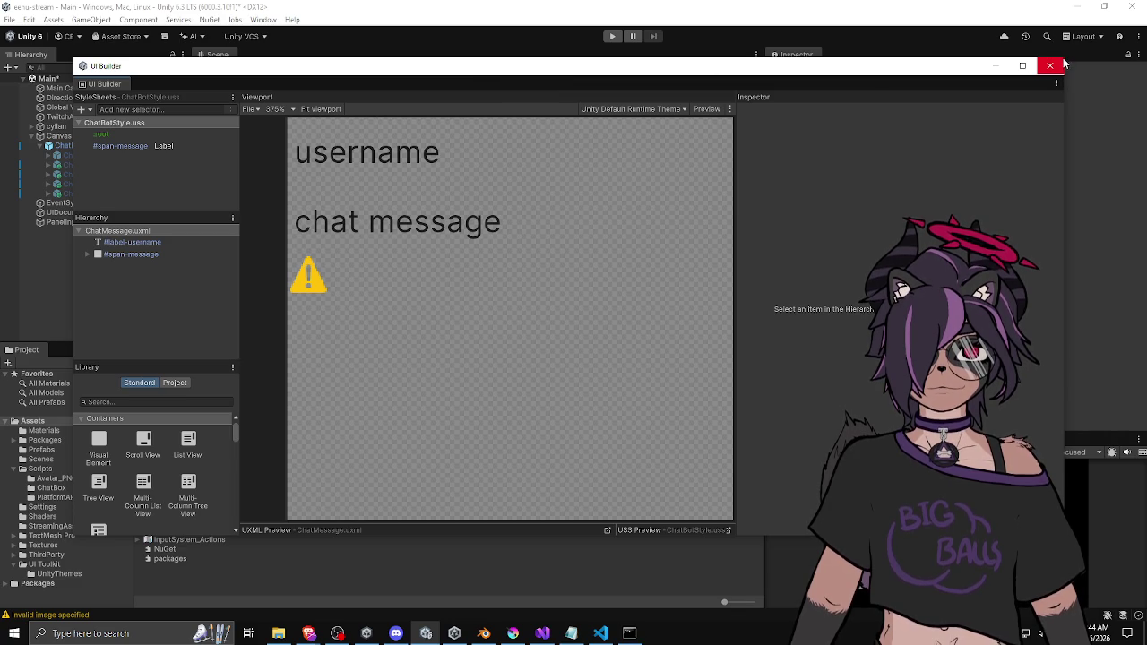
mouse_move(1063, 65)
left_mouse_down()
mouse_move(843, 82)
mouse_move(930, 81)
left_mouse_up()
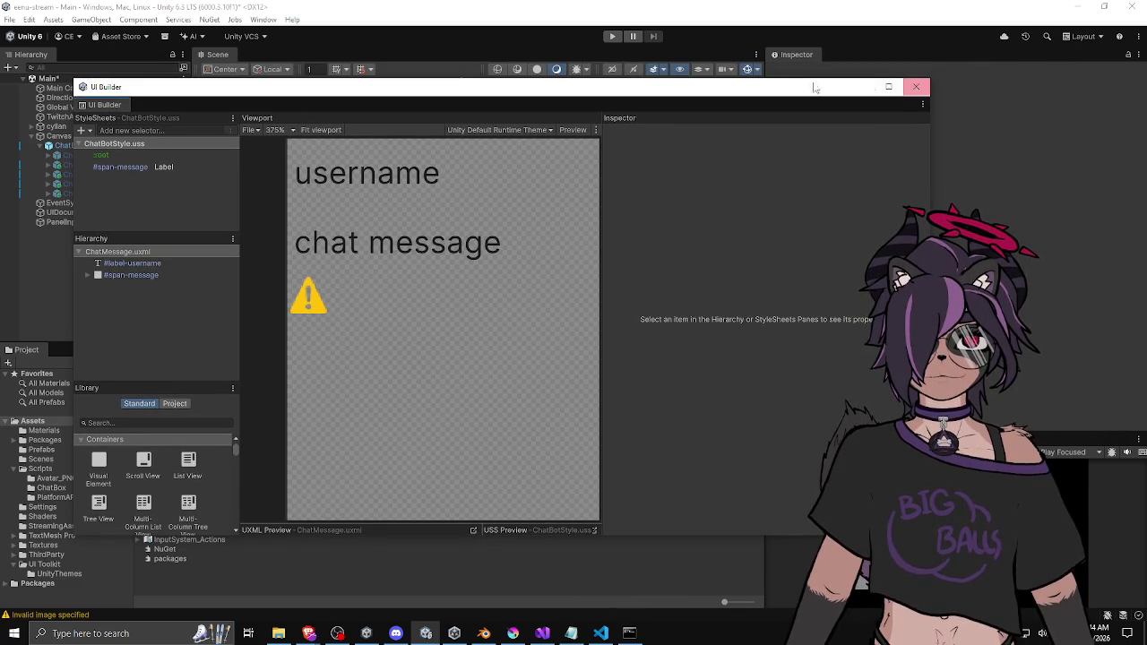
left_click_drag(763, 89, 756, 83)
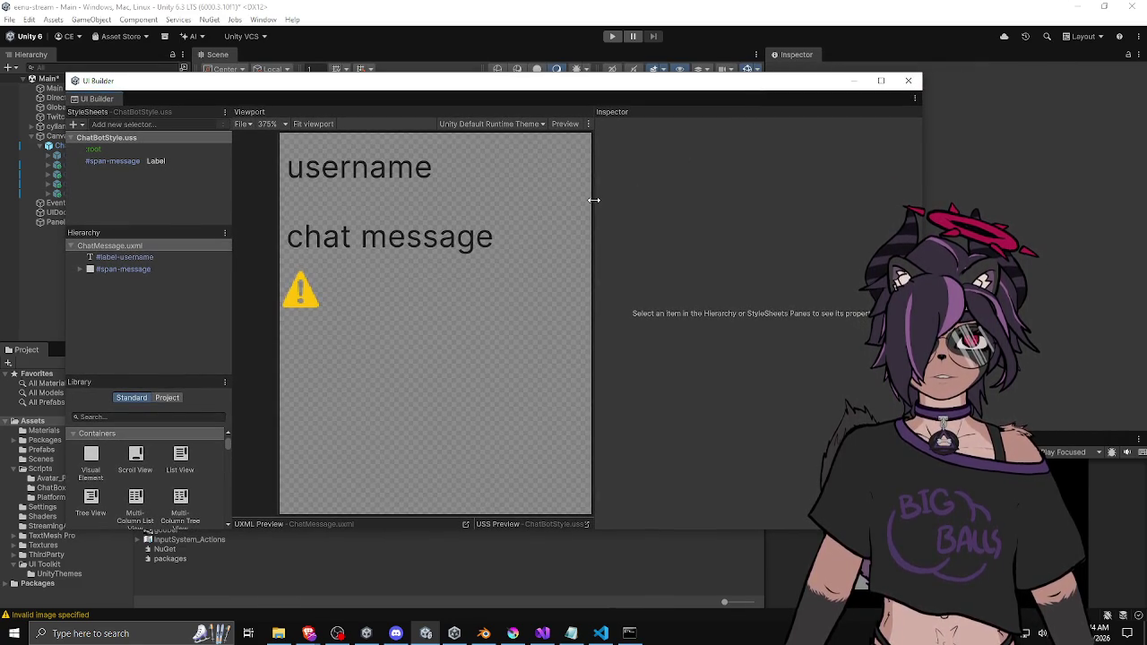
left_click_drag(594, 199, 657, 196)
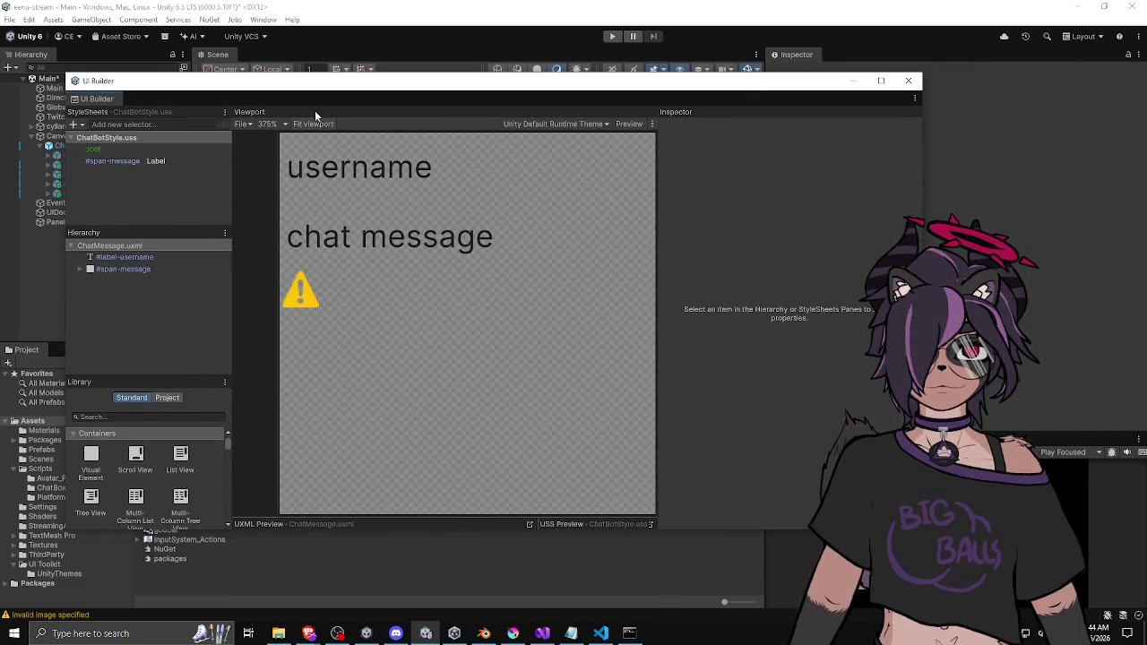
left_click_drag(233, 84, 226, 79)
left_click_drag(225, 147, 236, 146)
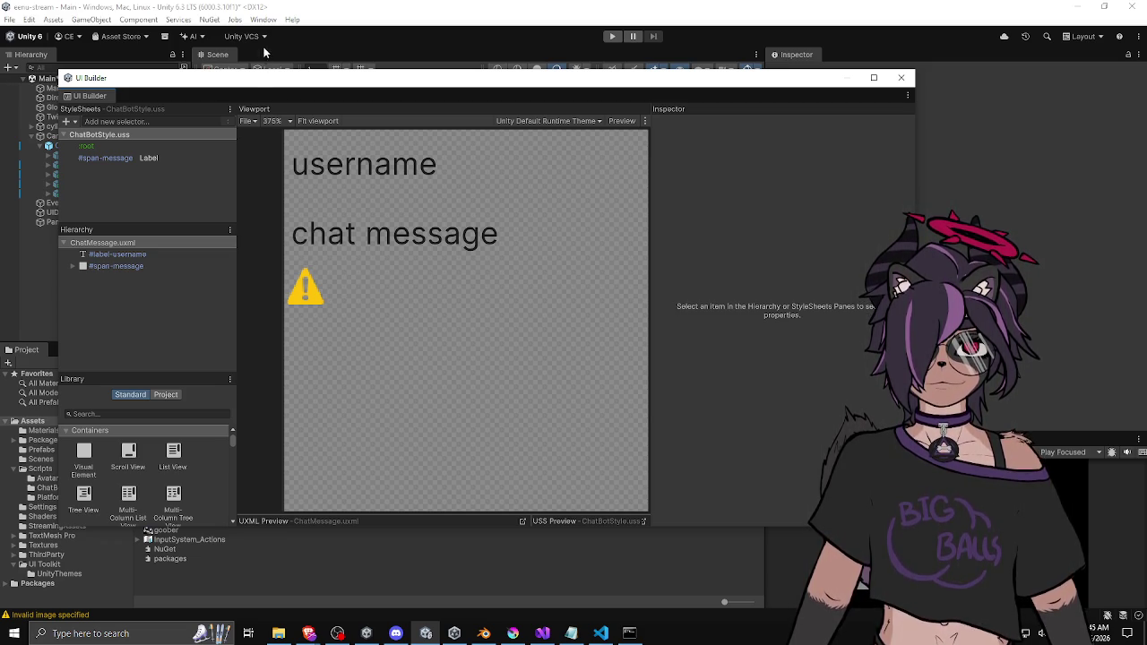
left_click_drag(250, 85, 257, 80)
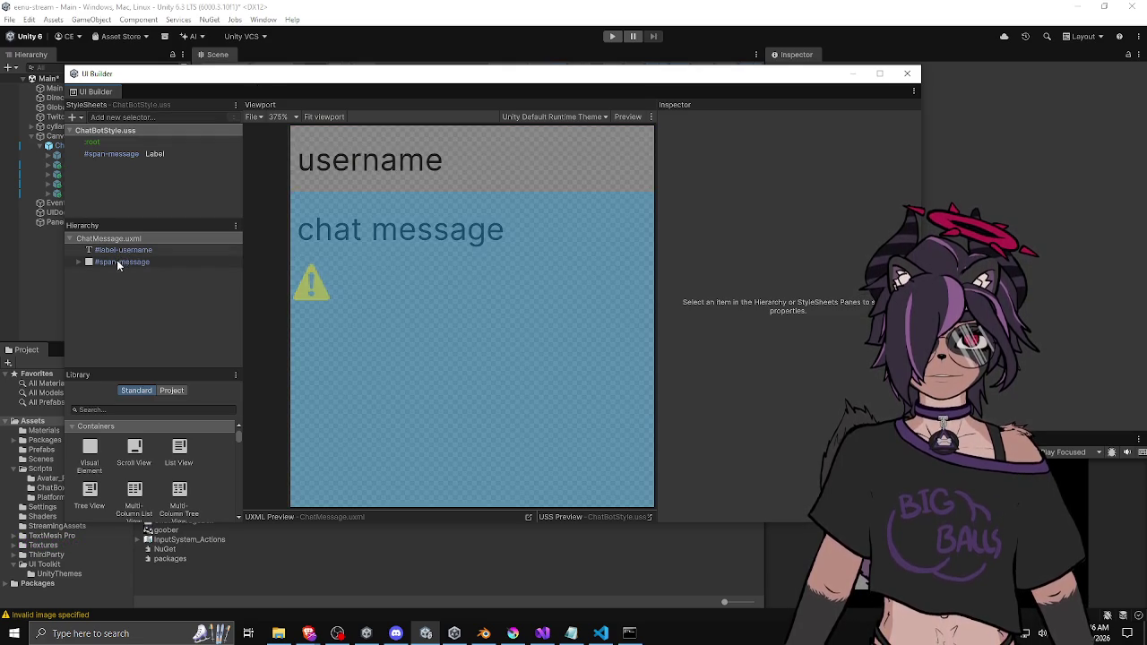
mouse_move(320, 83)
left_mouse_down()
mouse_move(350, 97)
mouse_move(303, 99)
mouse_move(299, 88)
left_mouse_up()
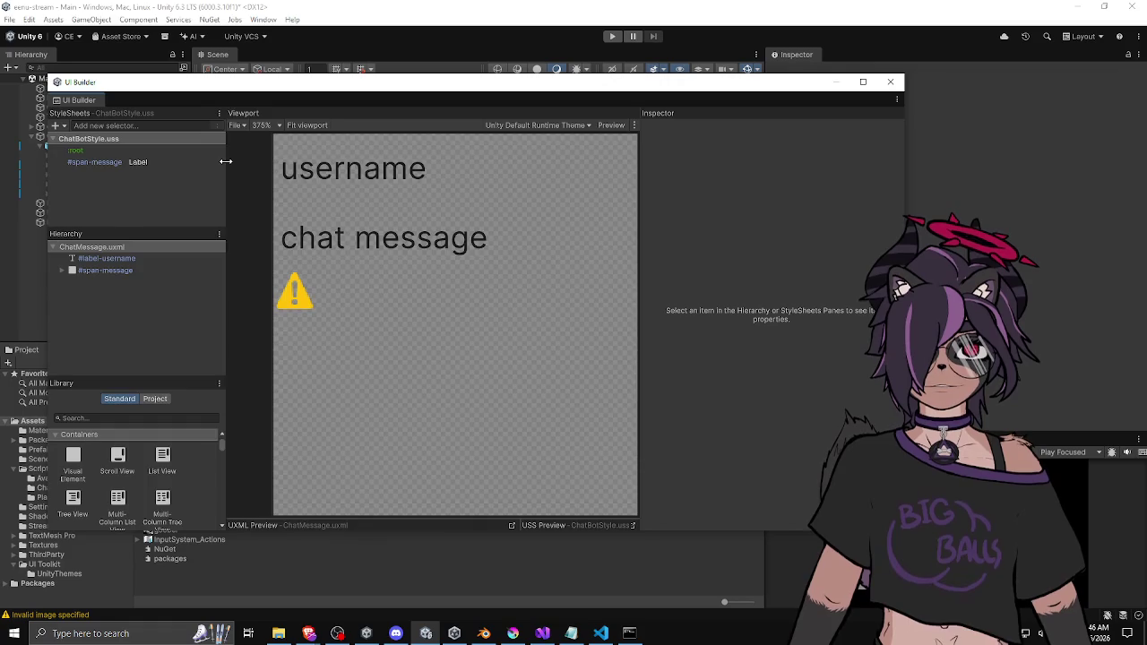
left_click_drag(228, 162, 208, 168)
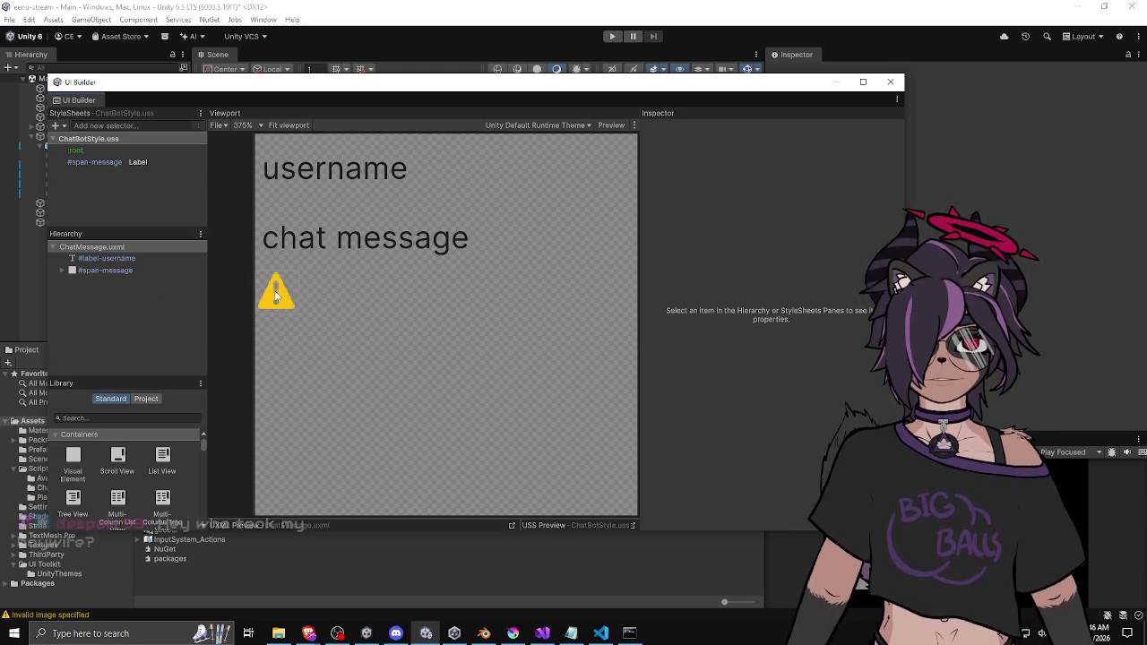
Select the warning-icon Image element under #span-message to show its Inspector properties
left_click(275, 296)
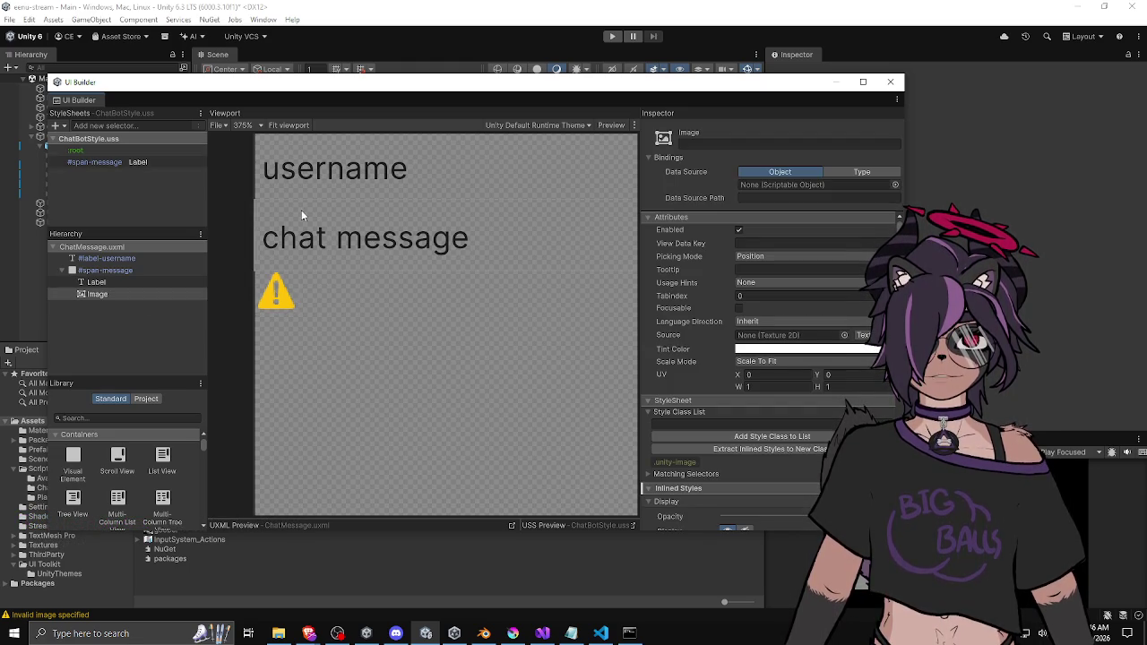
left_click(103, 296)
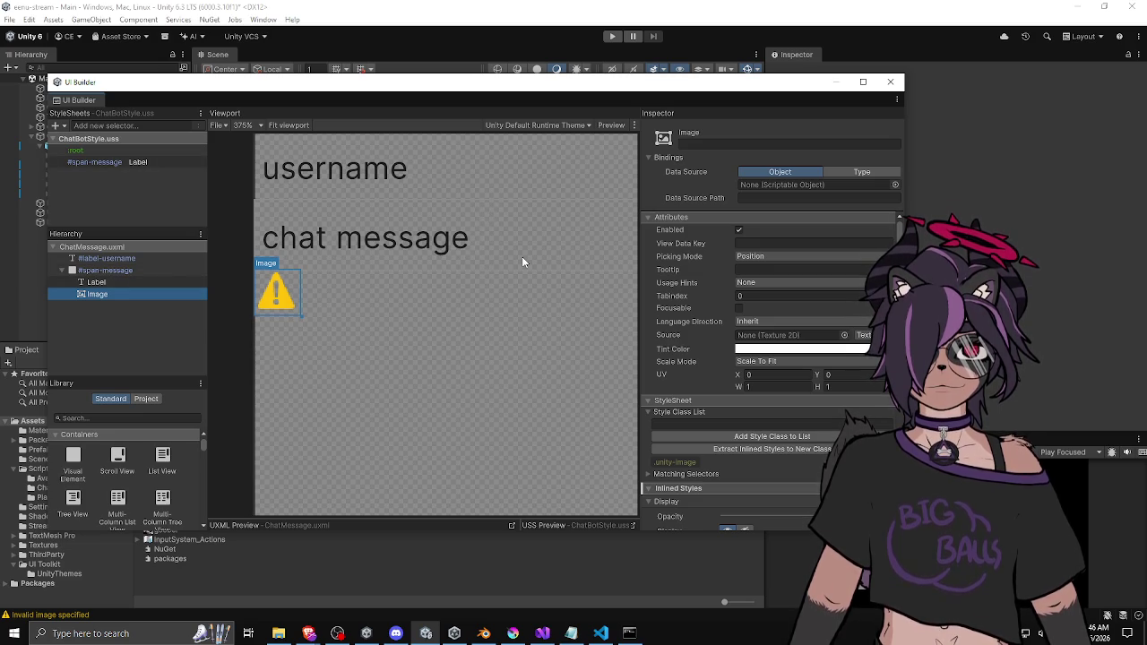
Reselect the Image element that sits inside #span-message below the Label
left_click(275, 310)
left_click(275, 300)
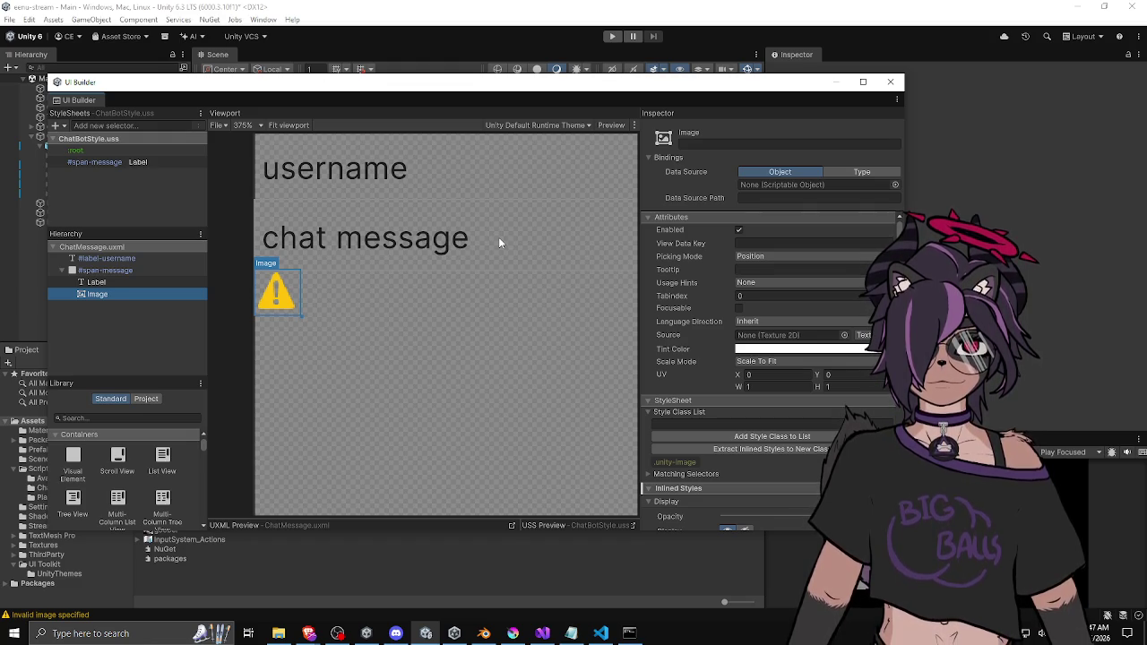
scroll(499, 237, "up", 1)
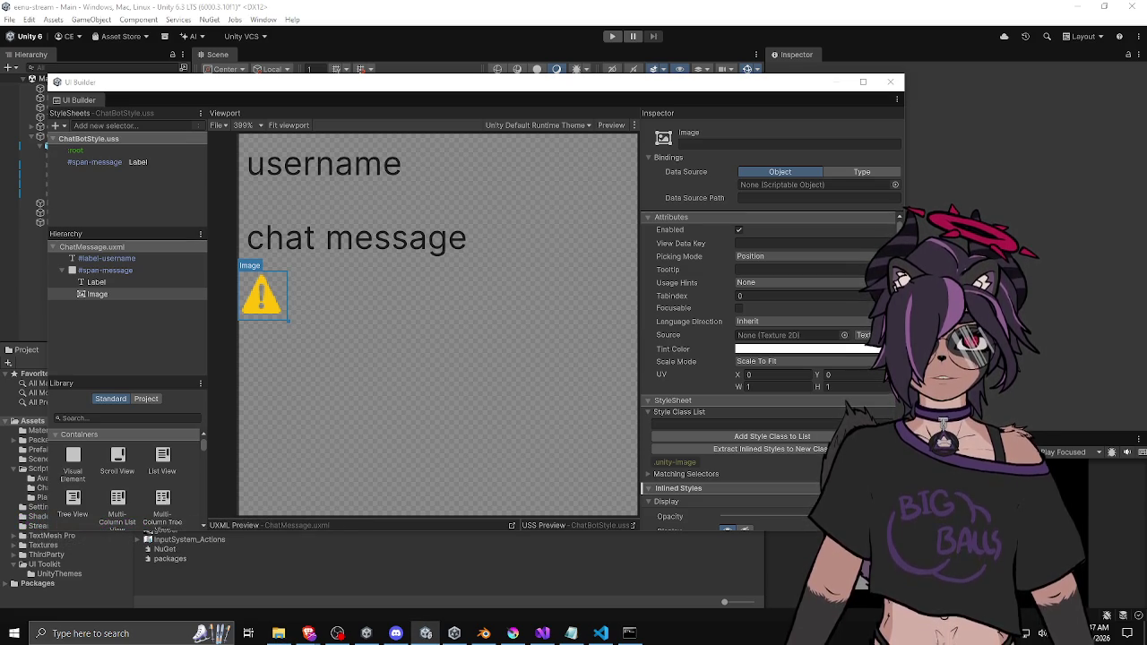
Nudge the editor window and inspect the Image and chat-message Label elements
left_click_drag(385, 89, 378, 81)
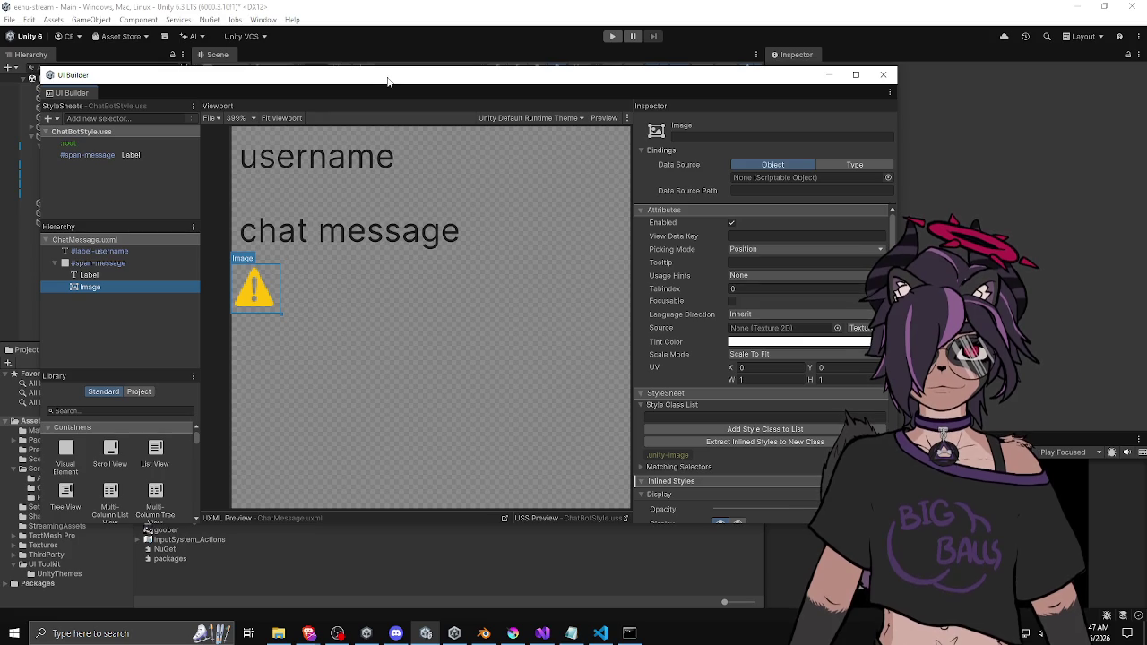
left_click(273, 286)
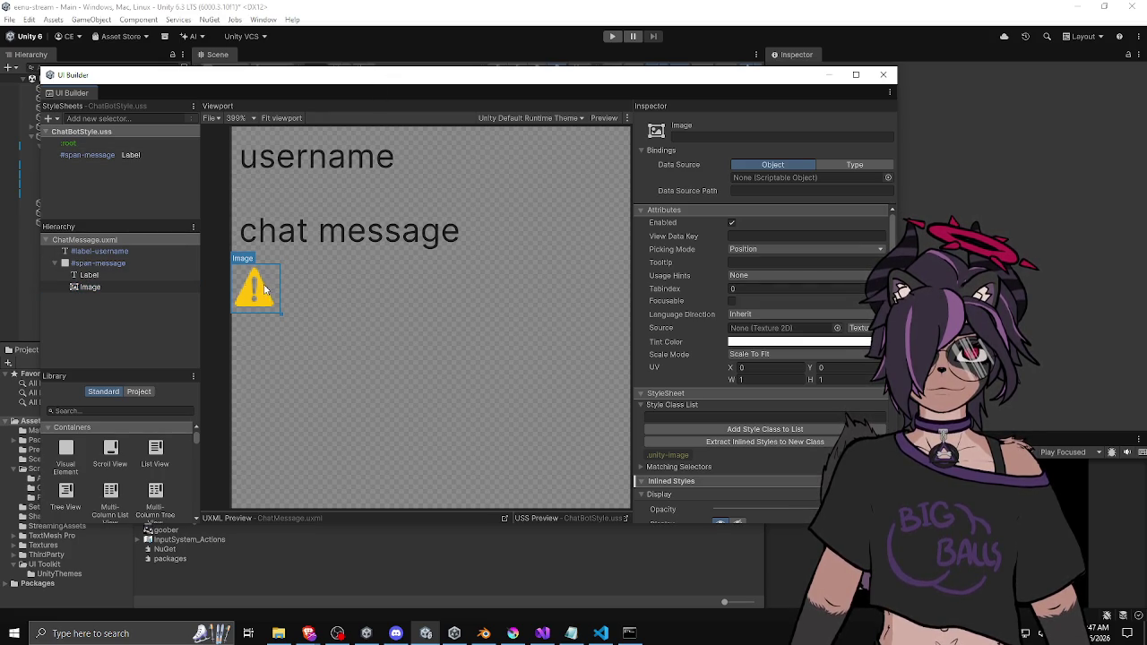
left_click(90, 274)
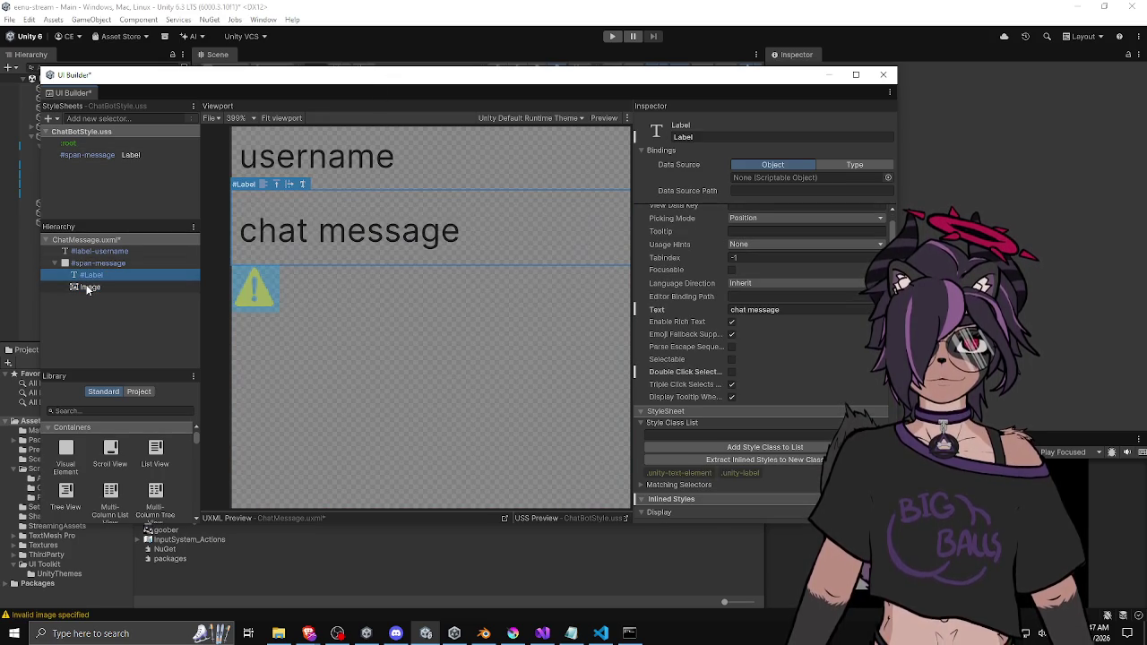
left_click(87, 288)
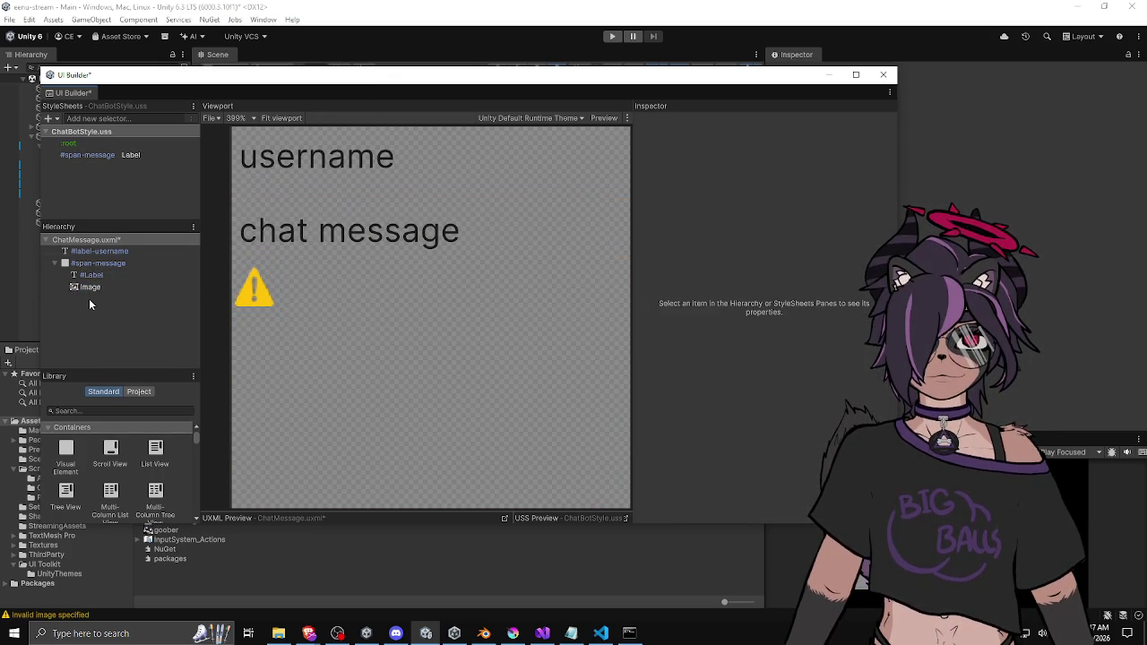
Clear the Label's element name and bring up the #span-message Label selector's styles
left_click(89, 299)
key("Up")
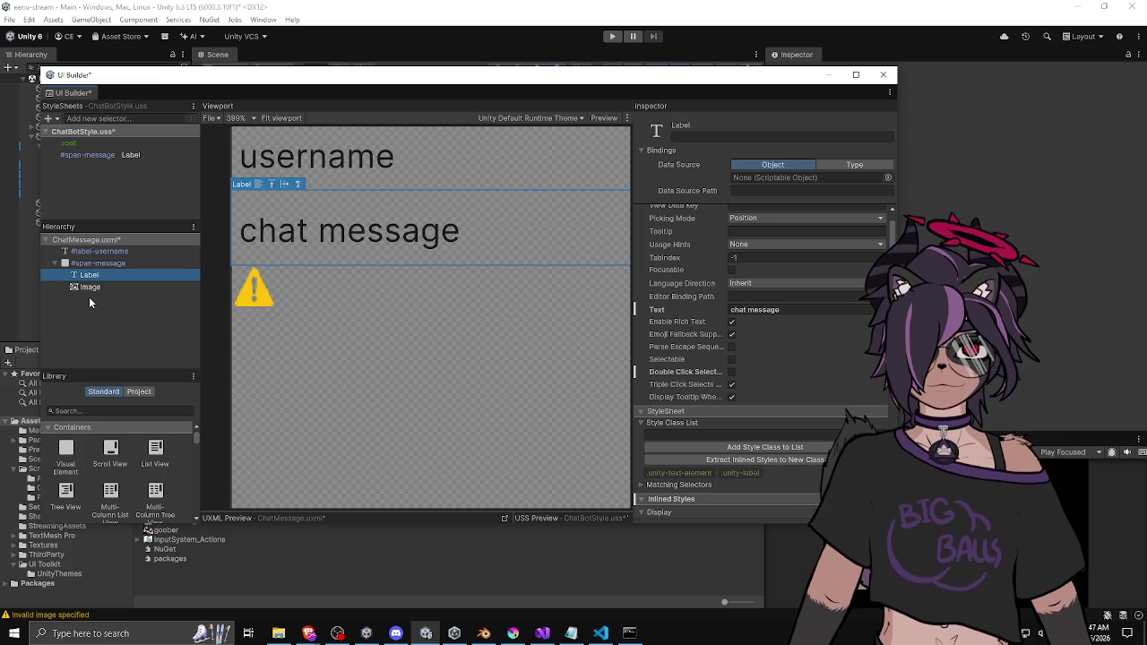
left_click(95, 284)
left_click(104, 271)
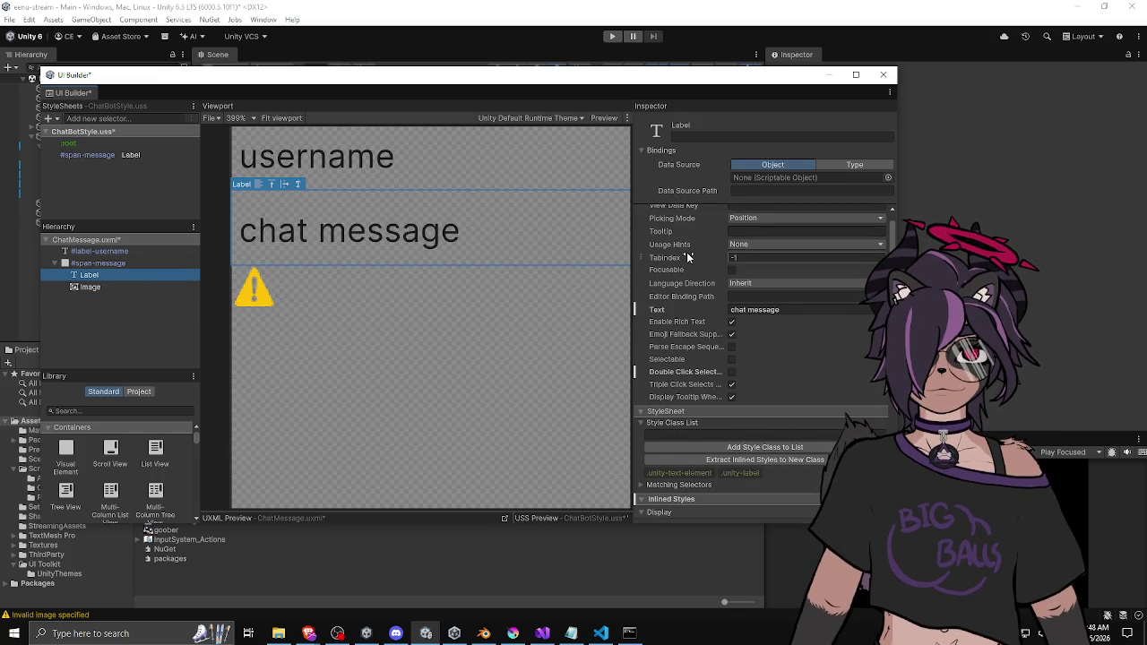
scroll(690, 255, "up", 1)
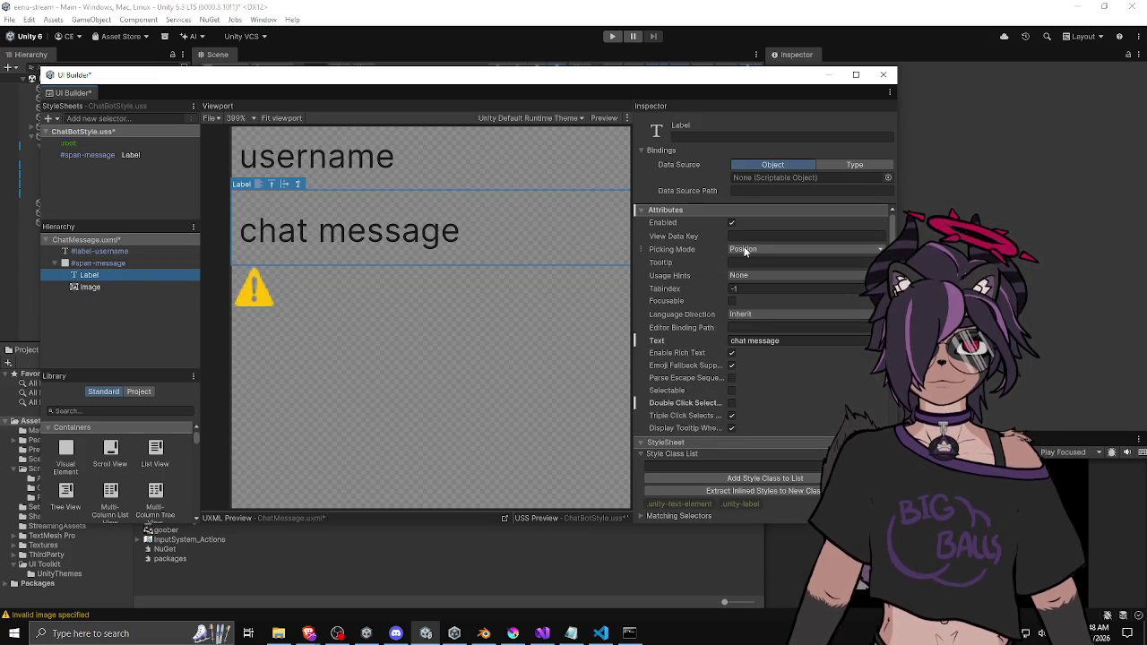
left_click(145, 154)
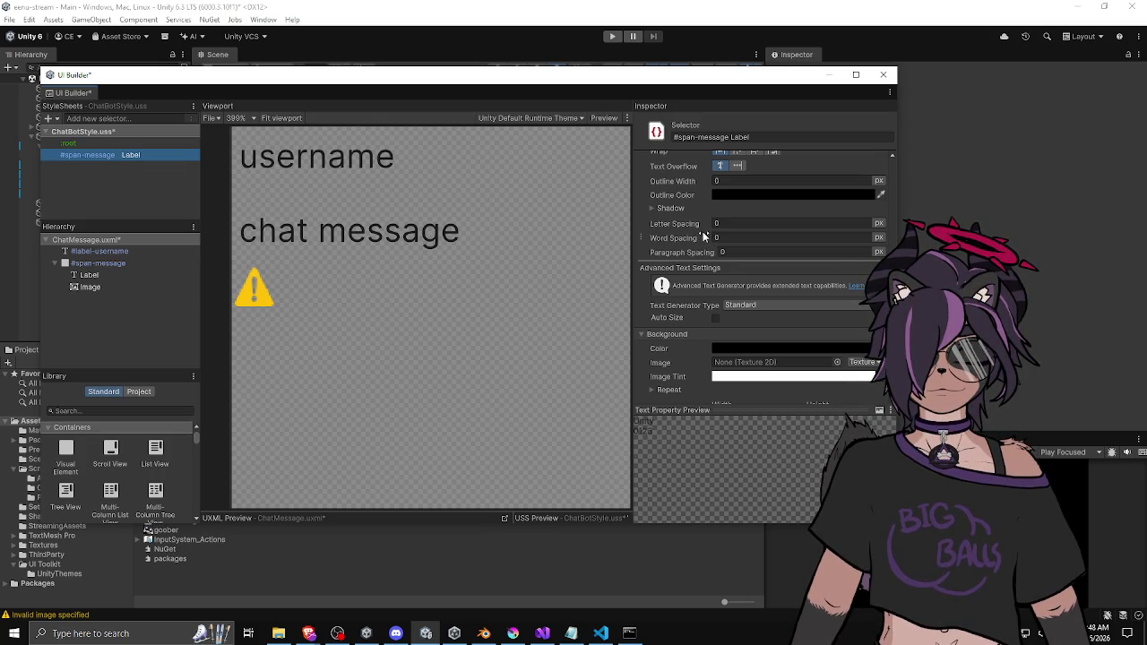
Set the #span-message Label selector's Flex Shrink to 1
scroll(701, 229, "up", 5)
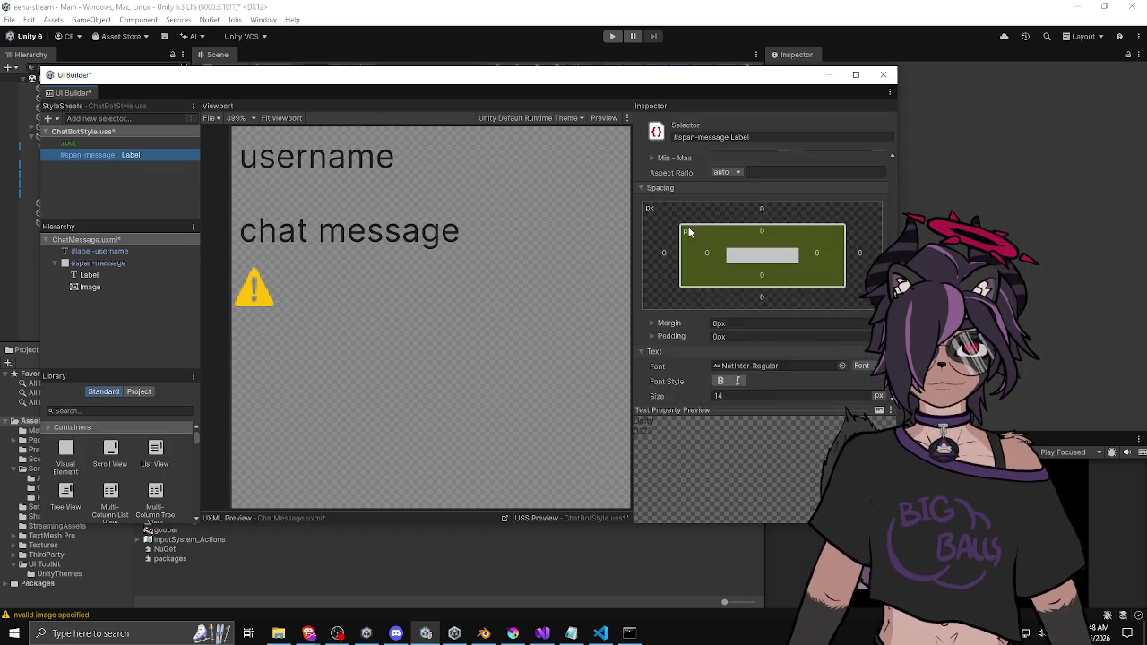
scroll(688, 227, "up", 5)
scroll(700, 255, "down", 3)
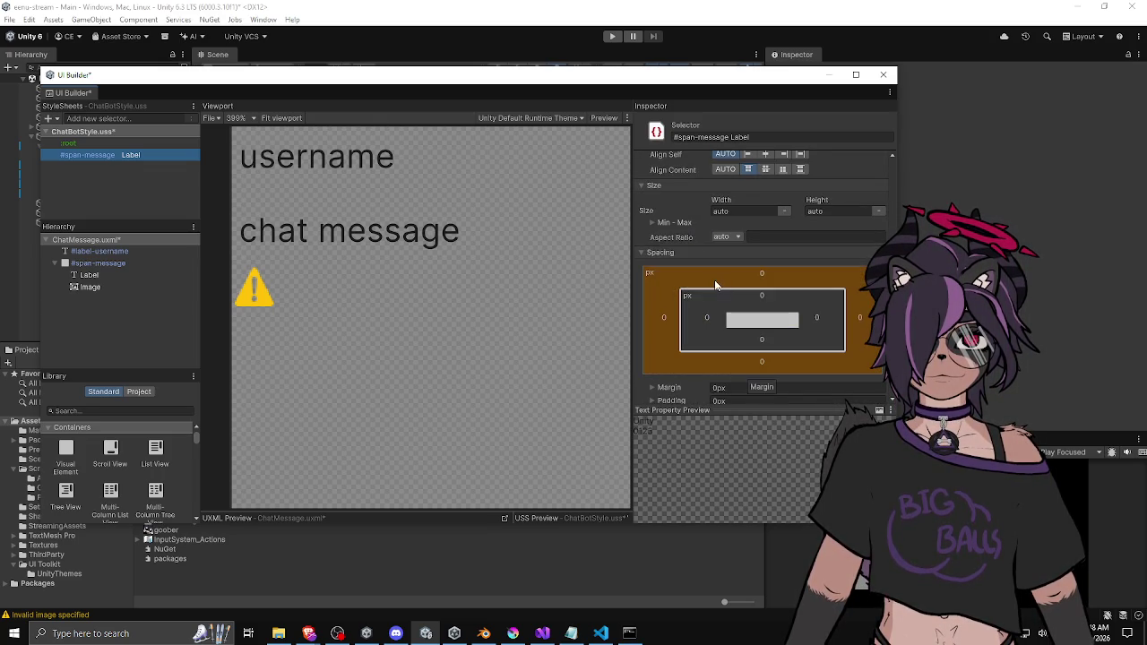
left_click(752, 318)
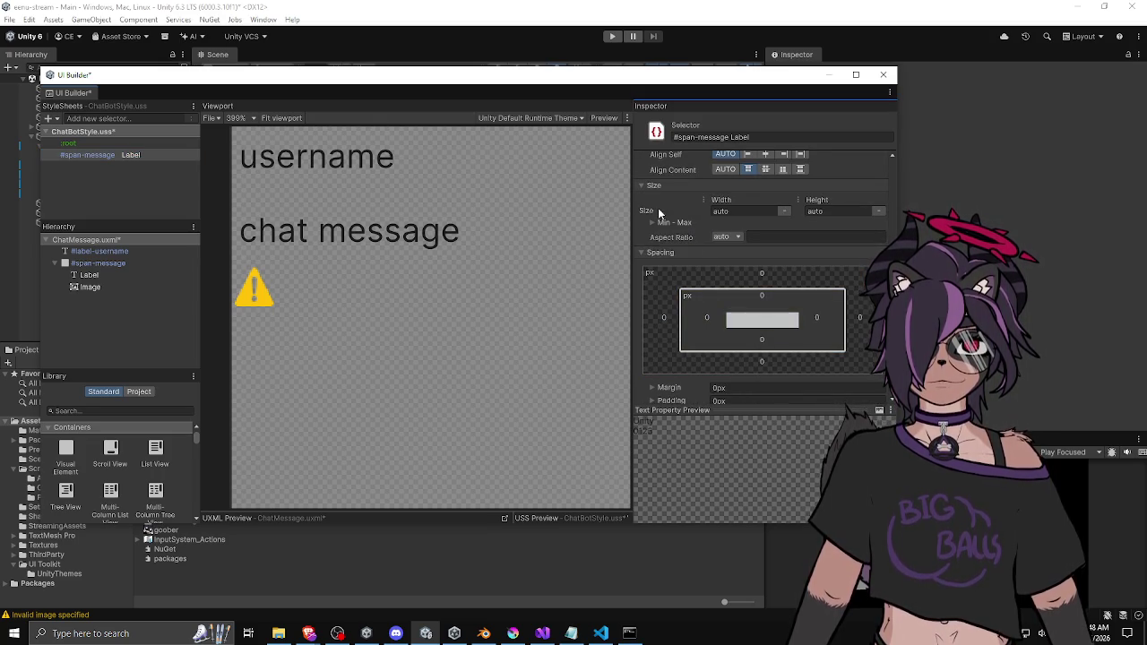
scroll(694, 224, "up", 3)
scroll(687, 215, "down", 3)
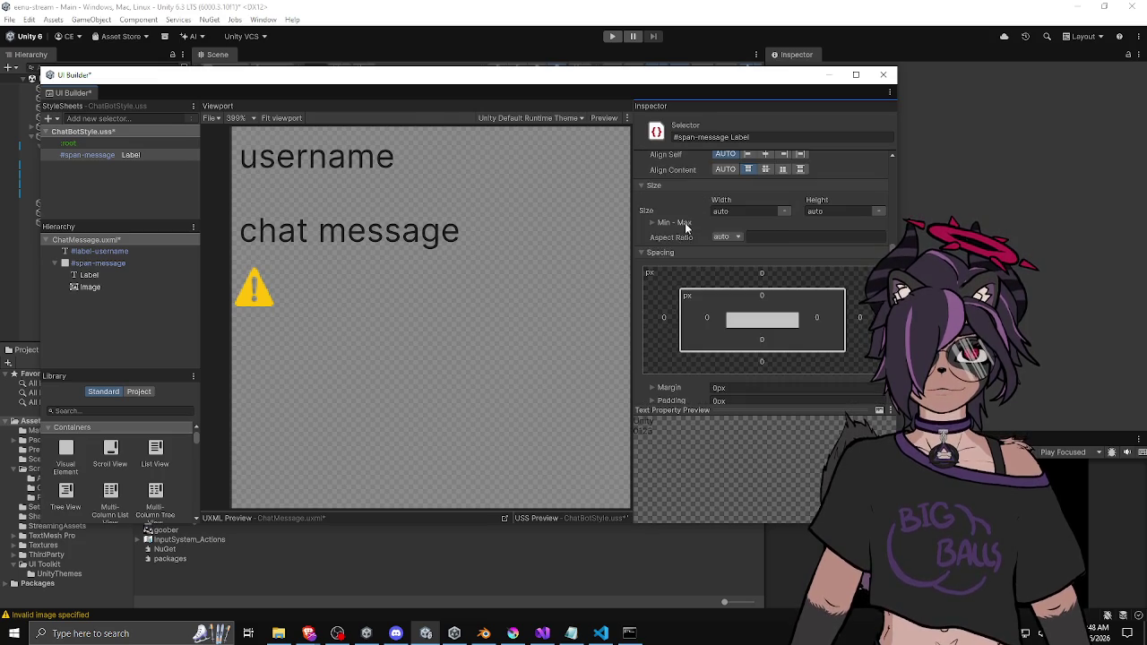
scroll(659, 264, "down", 3)
scroll(658, 278, "down", 3)
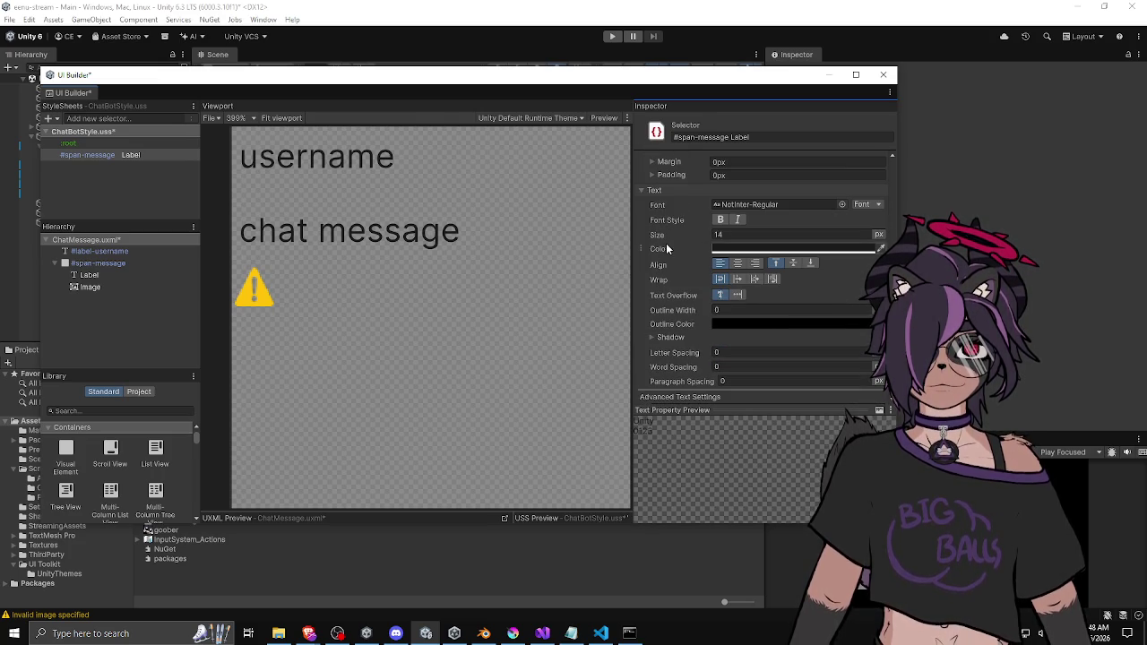
scroll(674, 234, "down", 5)
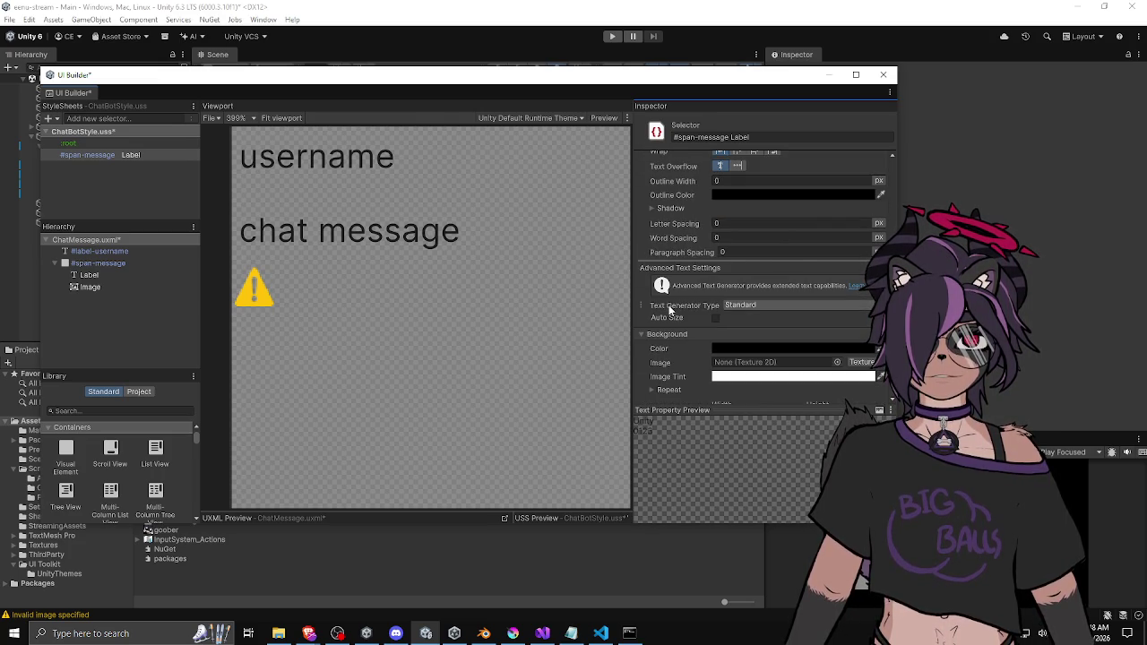
scroll(670, 306, "down", 3)
scroll(672, 303, "down", 3)
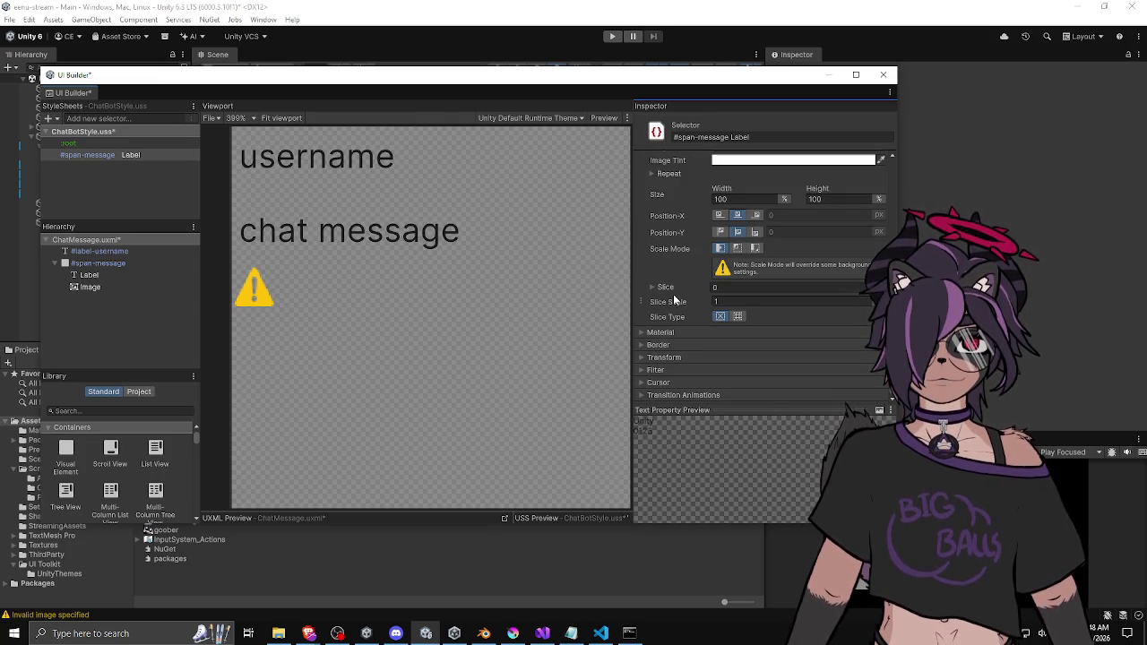
scroll(673, 294, "up", 12)
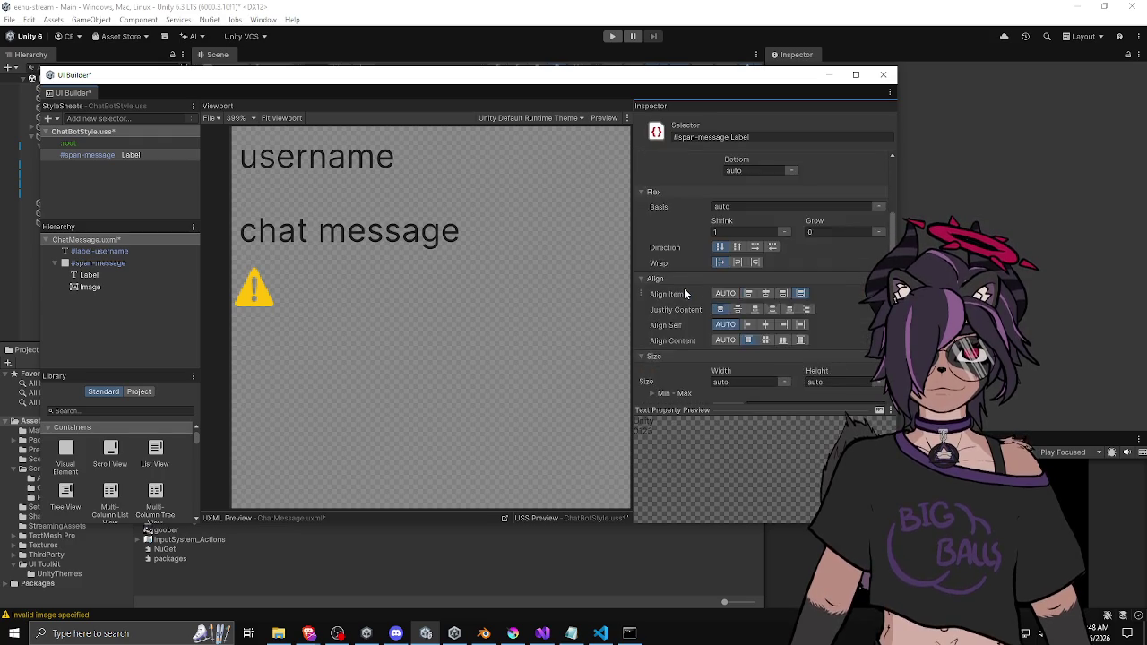
scroll(684, 293, "up", 3)
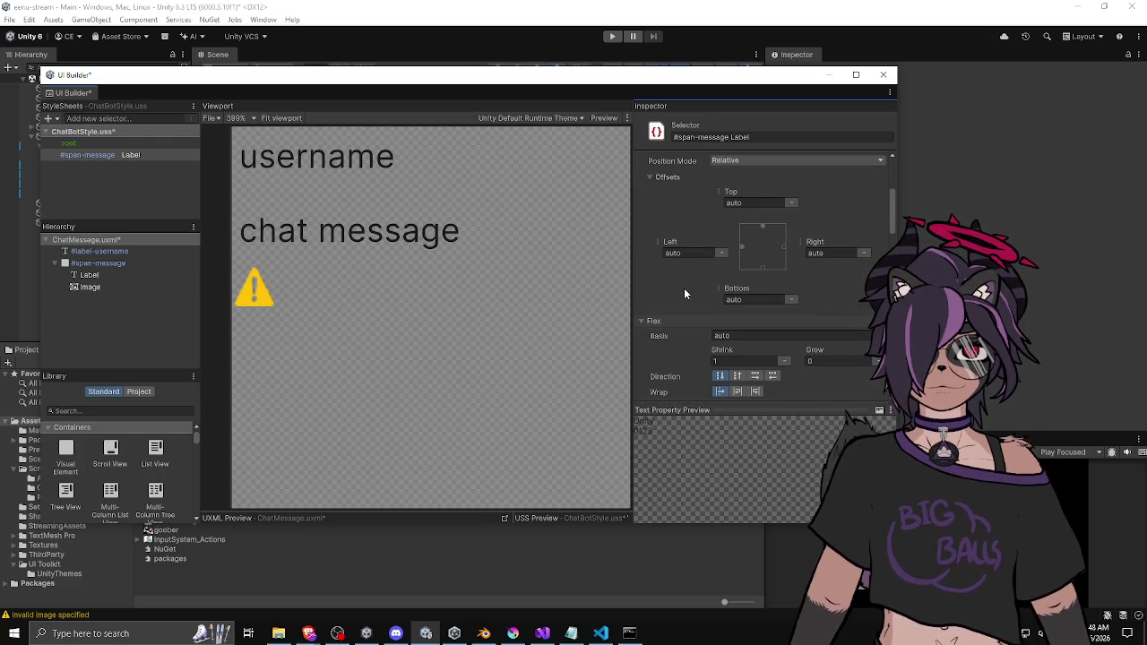
scroll(684, 293, "up", 1)
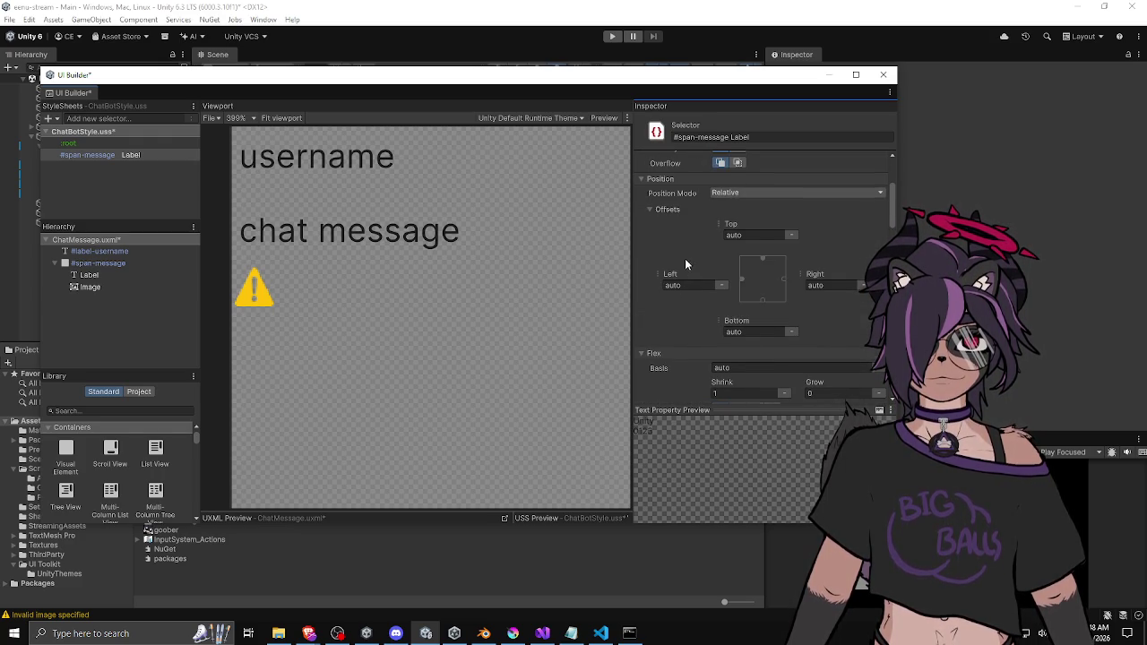
scroll(717, 267, "down", 3)
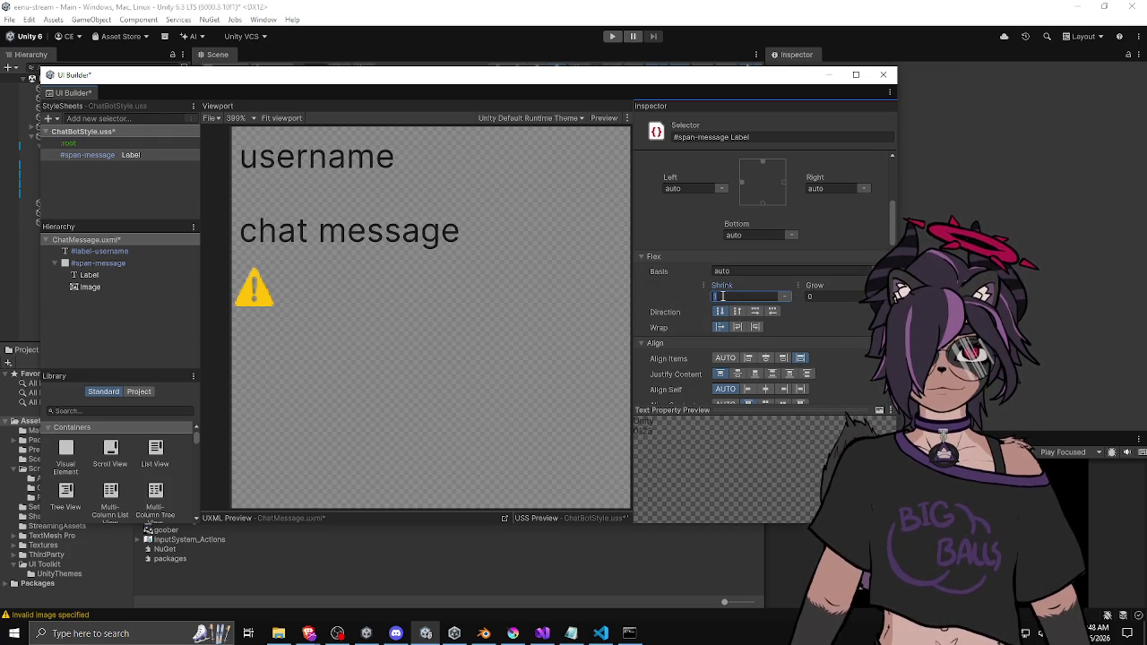
scroll(435, 211, "down", 5)
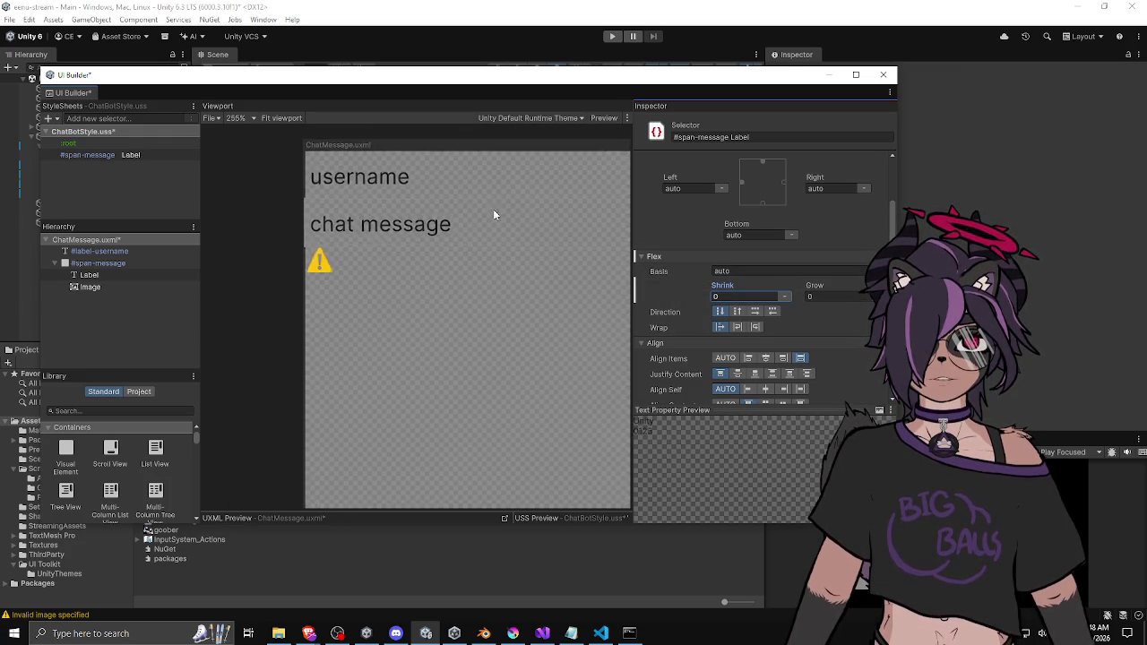
left_click(748, 297)
type("1")
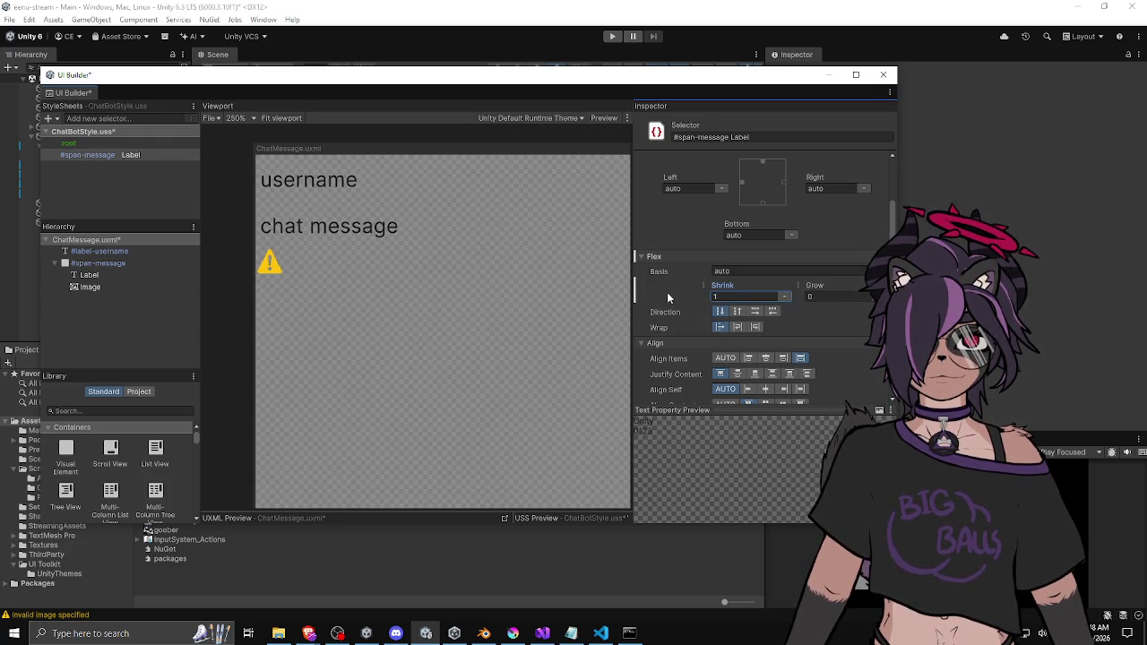
Try wrap and row direction, revert to no-wrap and column, then save with Ctrl+S
left_click(737, 327)
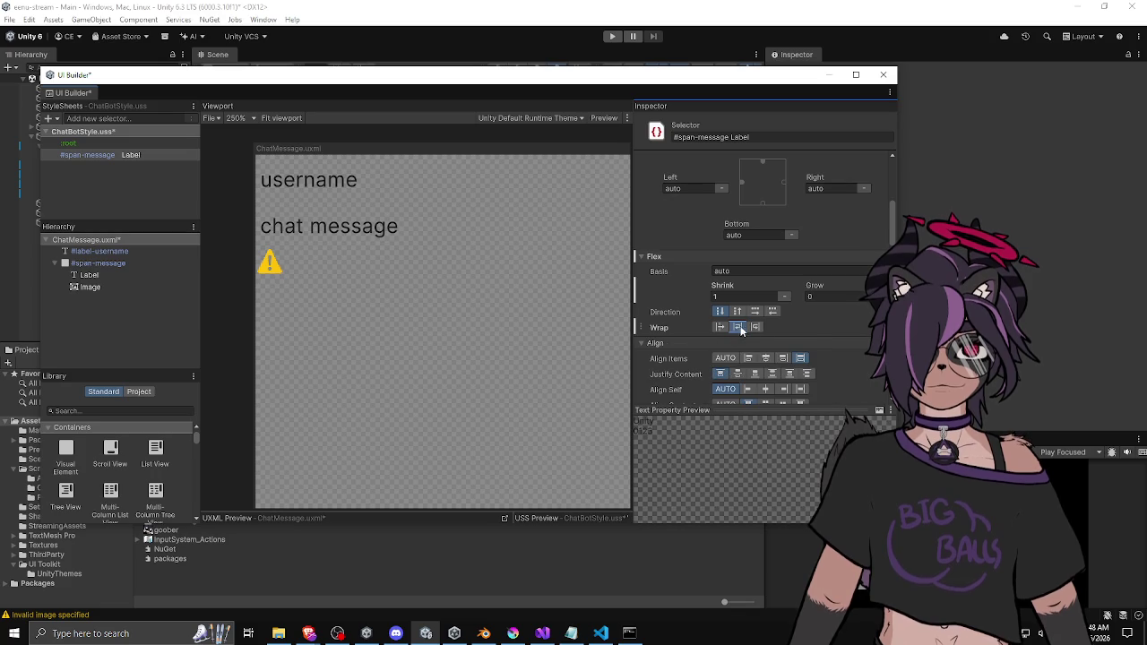
left_click(719, 327)
left_click(754, 311)
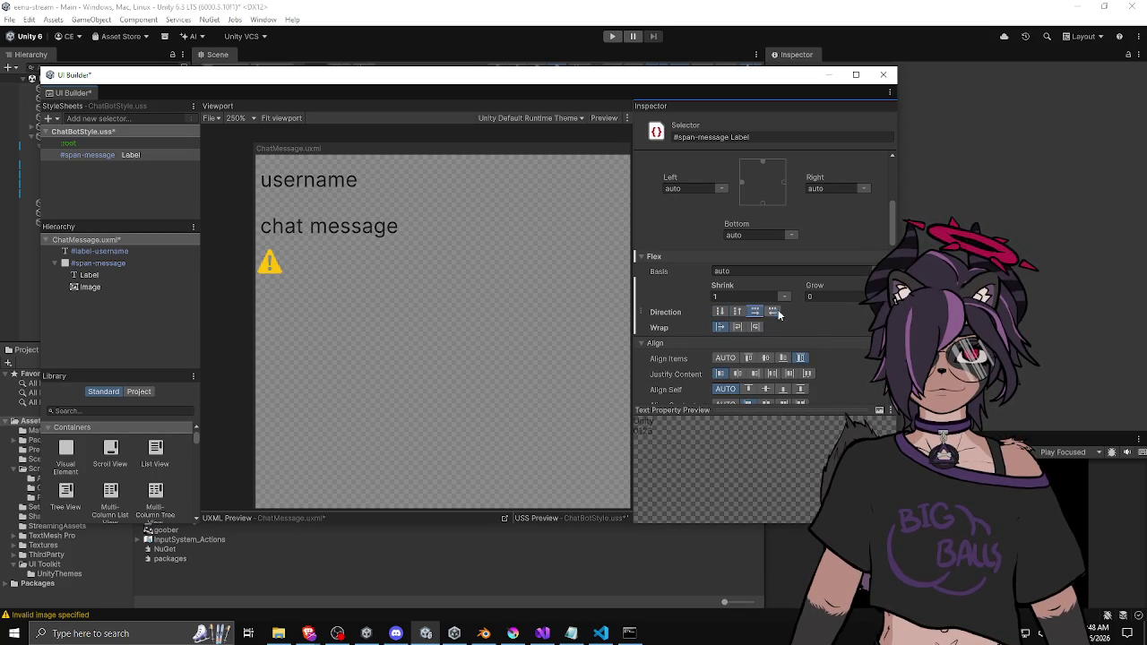
left_click(718, 311)
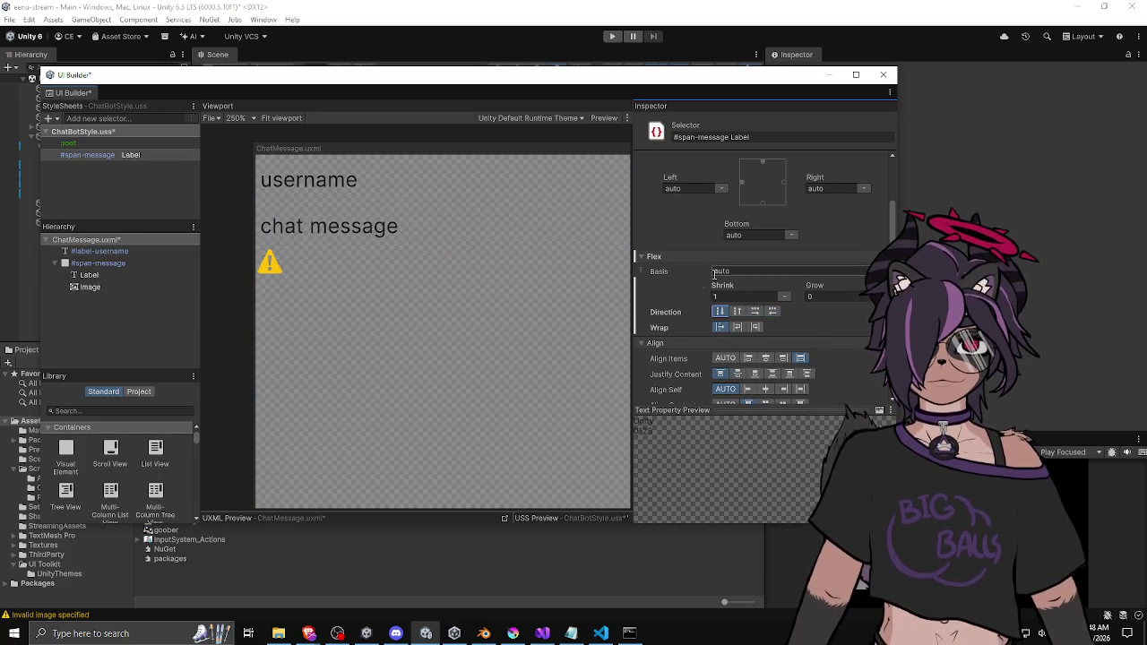
scroll(717, 274, "up", 10)
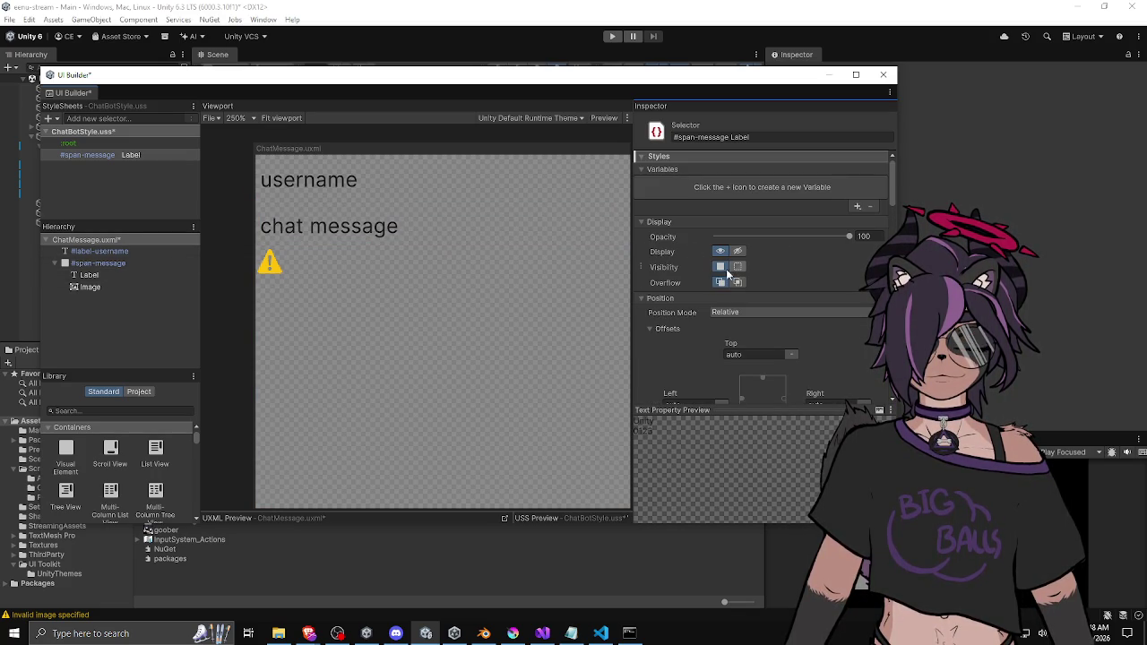
key("ctrl+s")
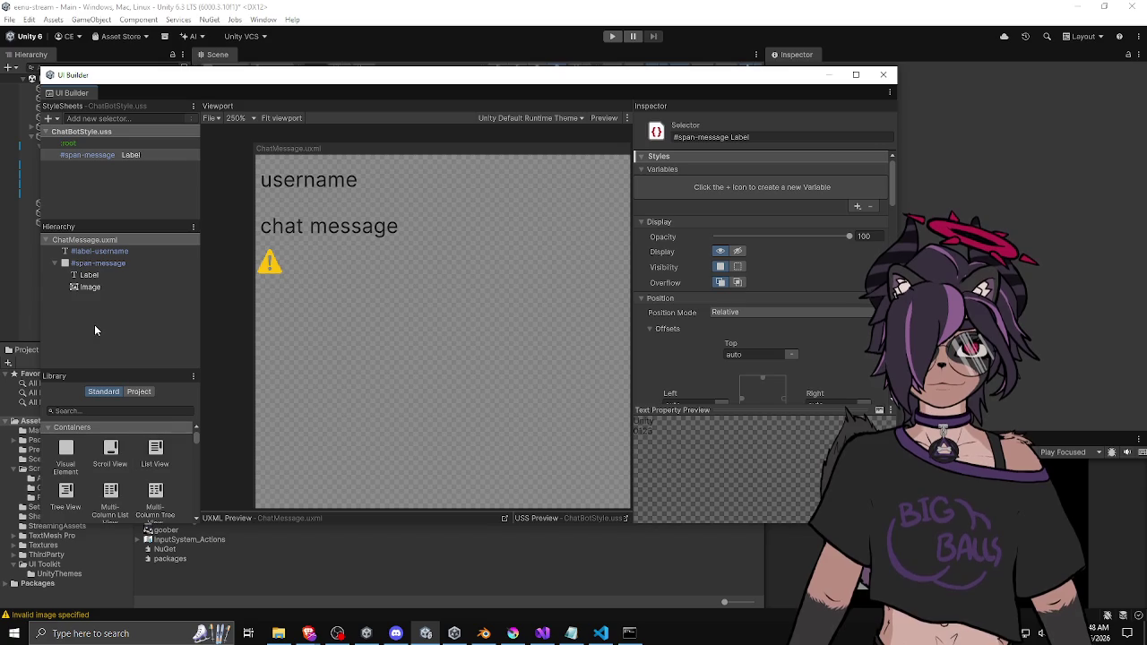
Give the emote Image element the goober texture as its background
left_click(108, 288)
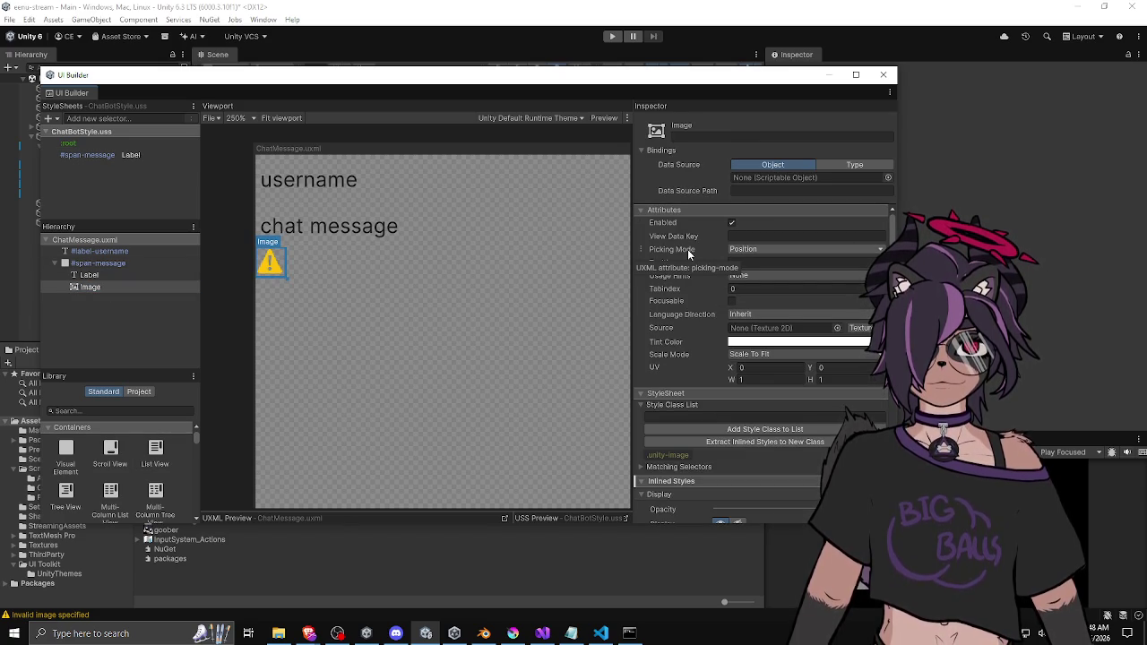
scroll(688, 253, "down", 5)
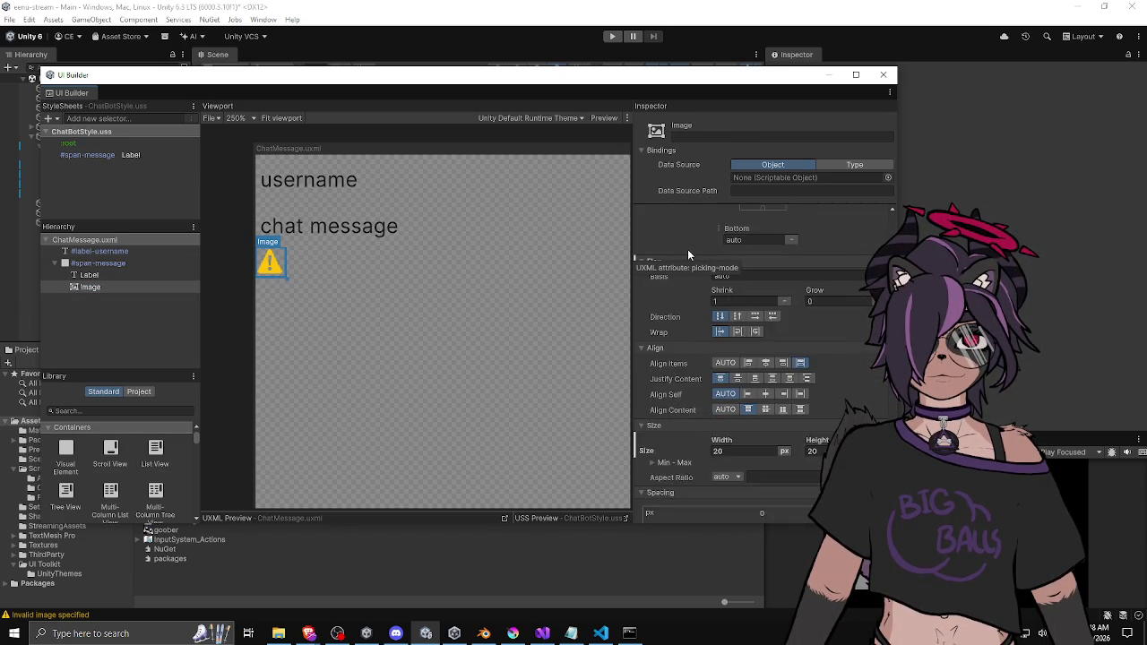
scroll(688, 254, "down", 3)
scroll(687, 249, "down", 10)
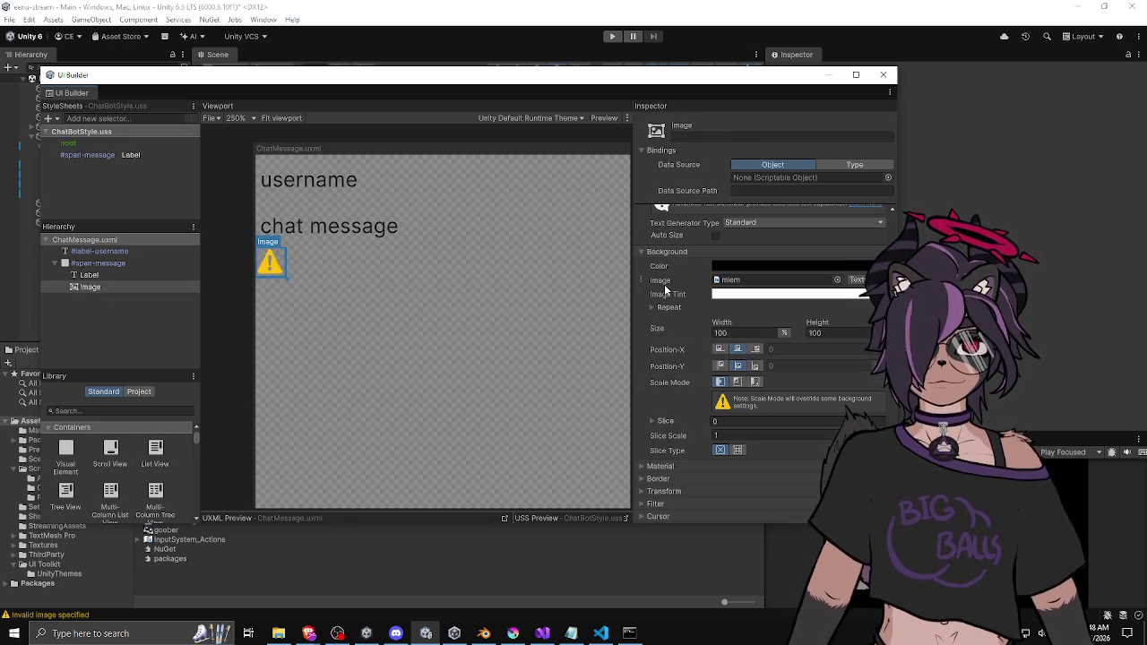
left_click(837, 280)
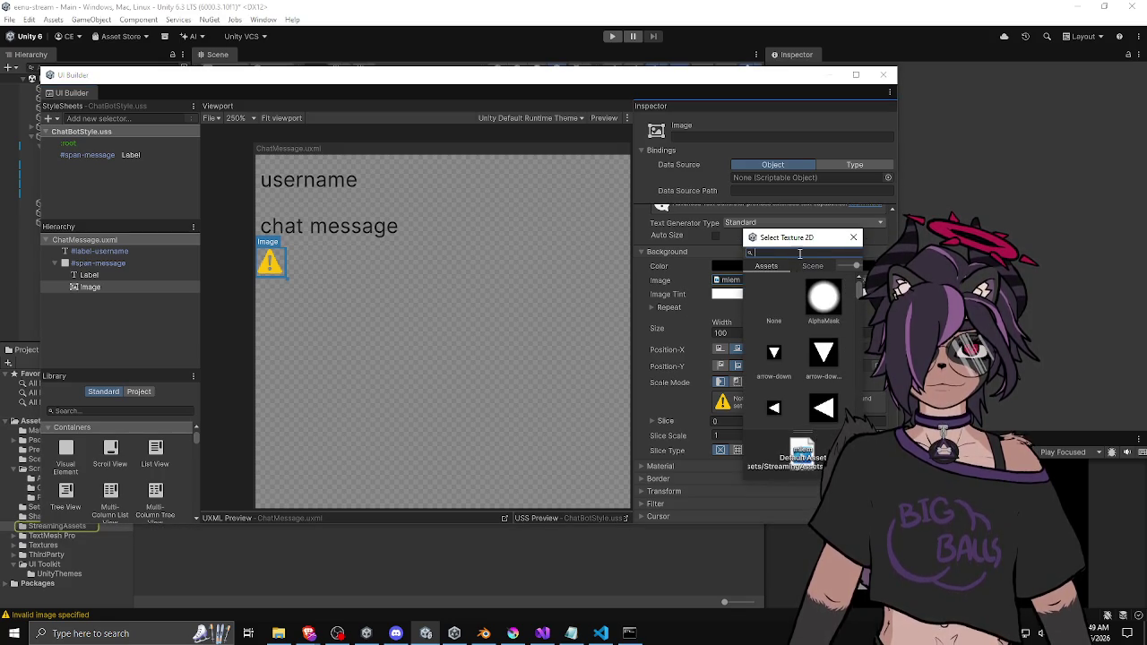
type("goo")
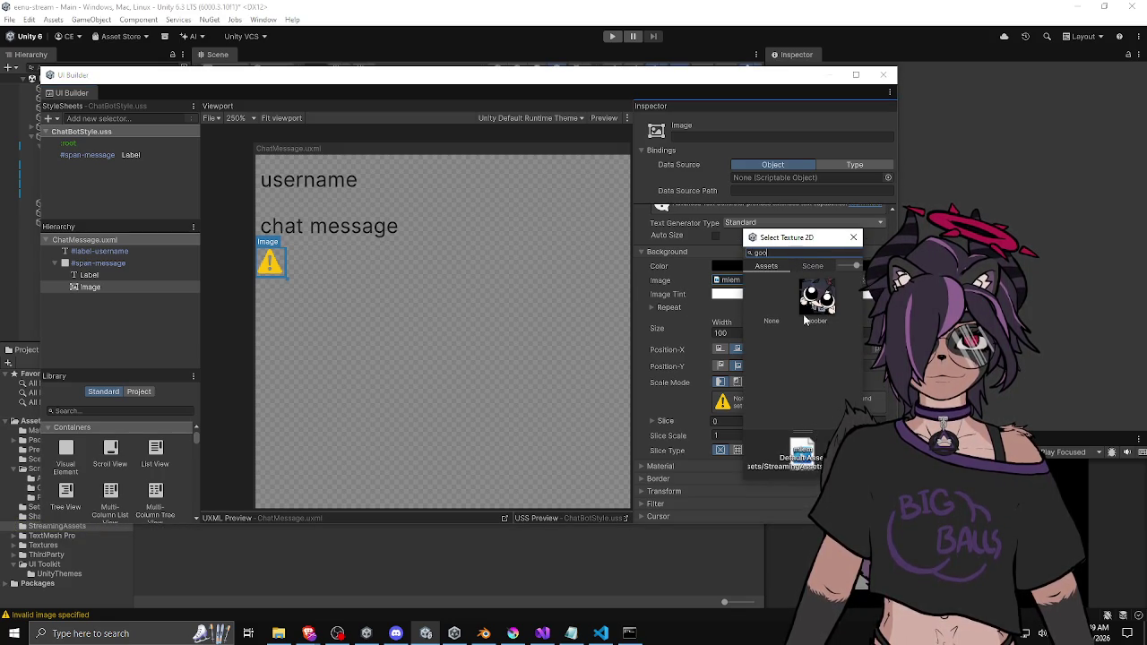
left_click(805, 312)
Close the texture picker and select the #span-message container
left_click(853, 237)
left_click(297, 263)
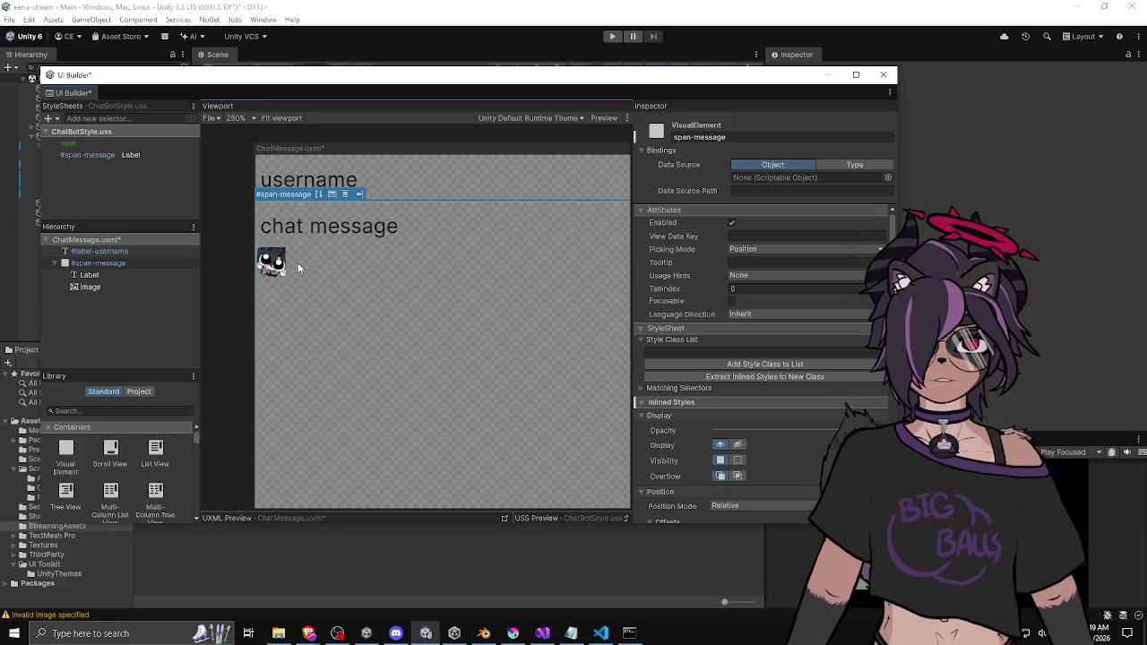
scroll(298, 263, "up", 2)
scroll(297, 263, "up", 1)
Select the chat message Label under #span-message and move the window slightly up
left_click(89, 274)
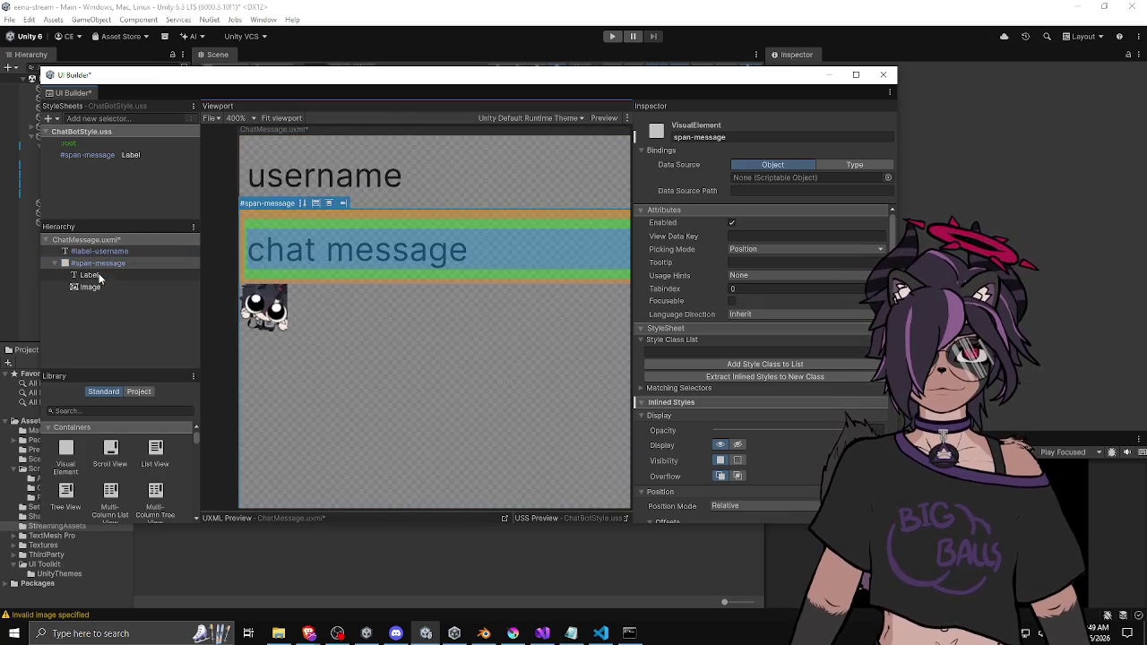
scroll(688, 324, "down", 3)
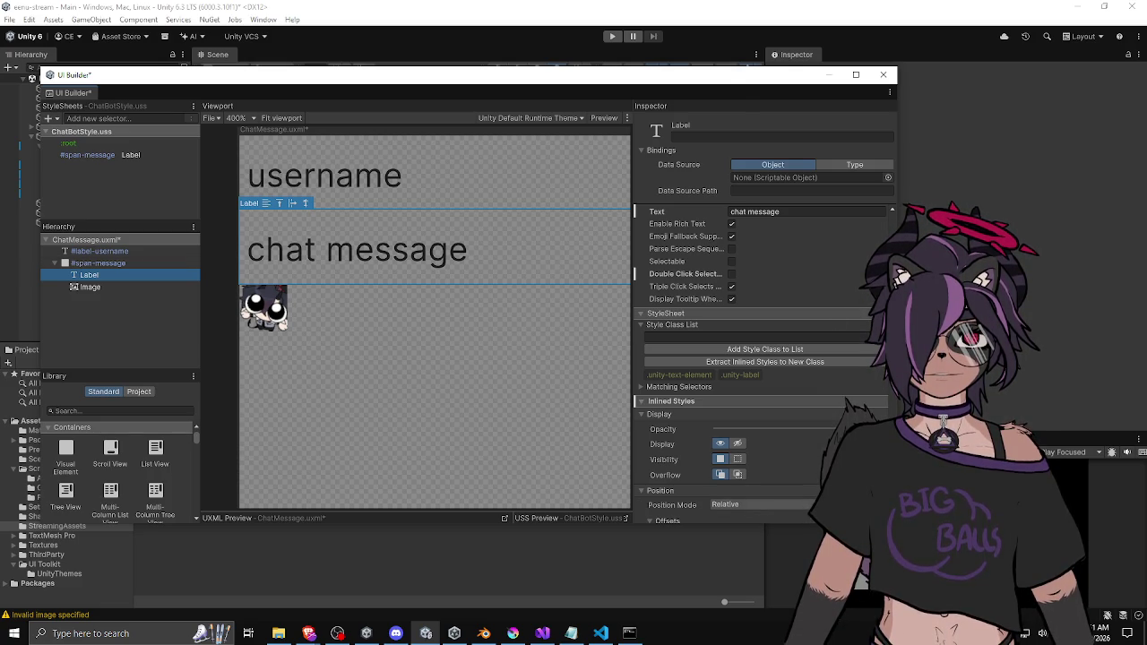
left_click_drag(732, 77, 734, 58)
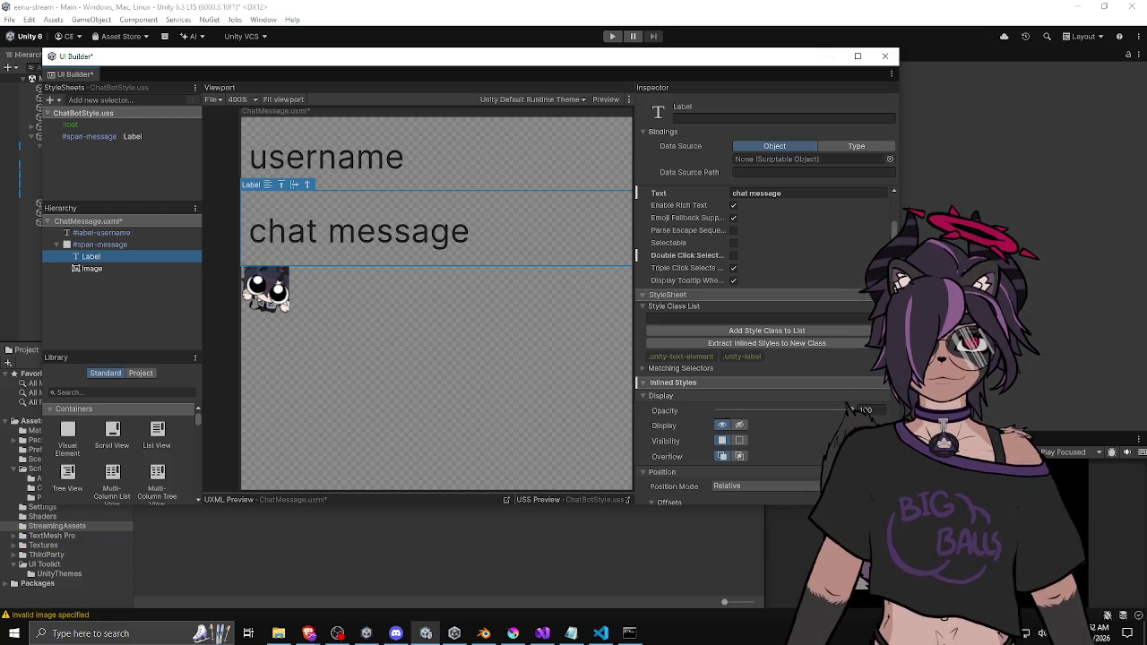
Move the UI Builder window down and right, and widen its left-side panels
mouse_move(714, 67)
left_mouse_down()
mouse_move(728, 83)
mouse_move(710, 81)
left_mouse_up()
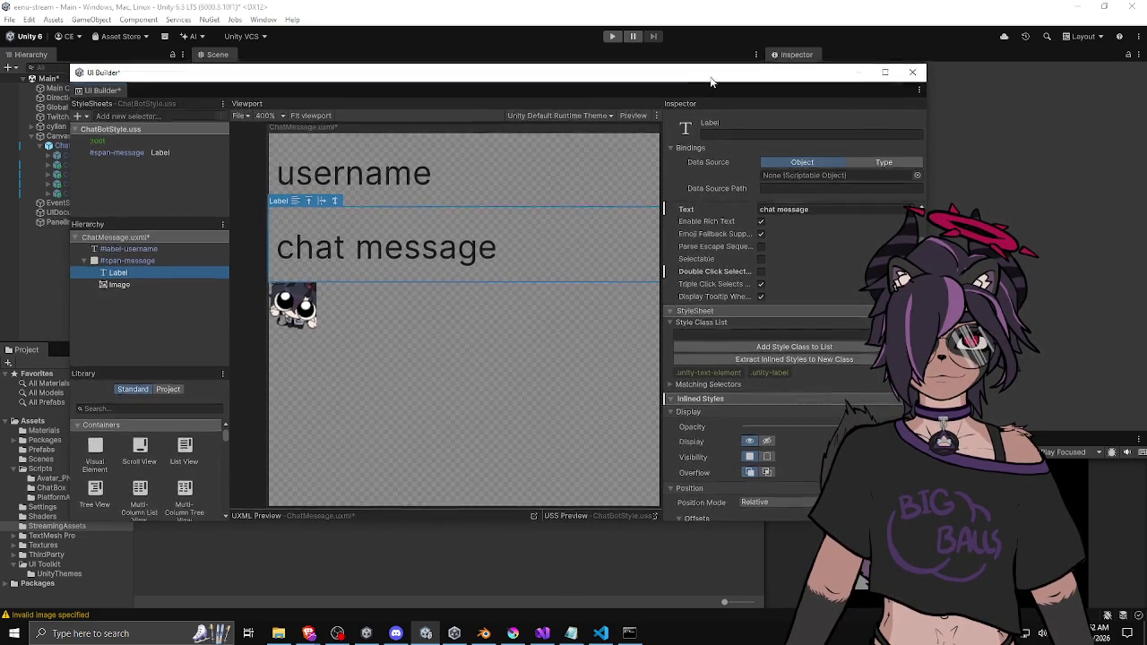
mouse_move(711, 81)
left_mouse_down()
mouse_move(736, 83)
mouse_move(710, 81)
mouse_move(726, 81)
left_mouse_up()
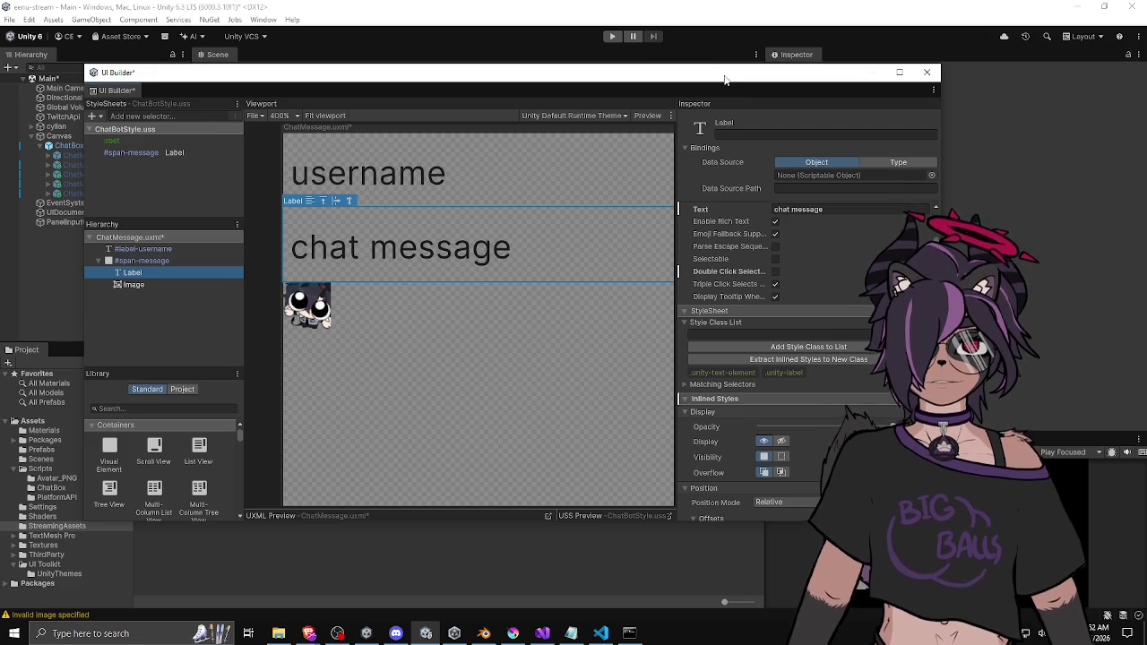
left_click_drag(726, 80, 727, 81)
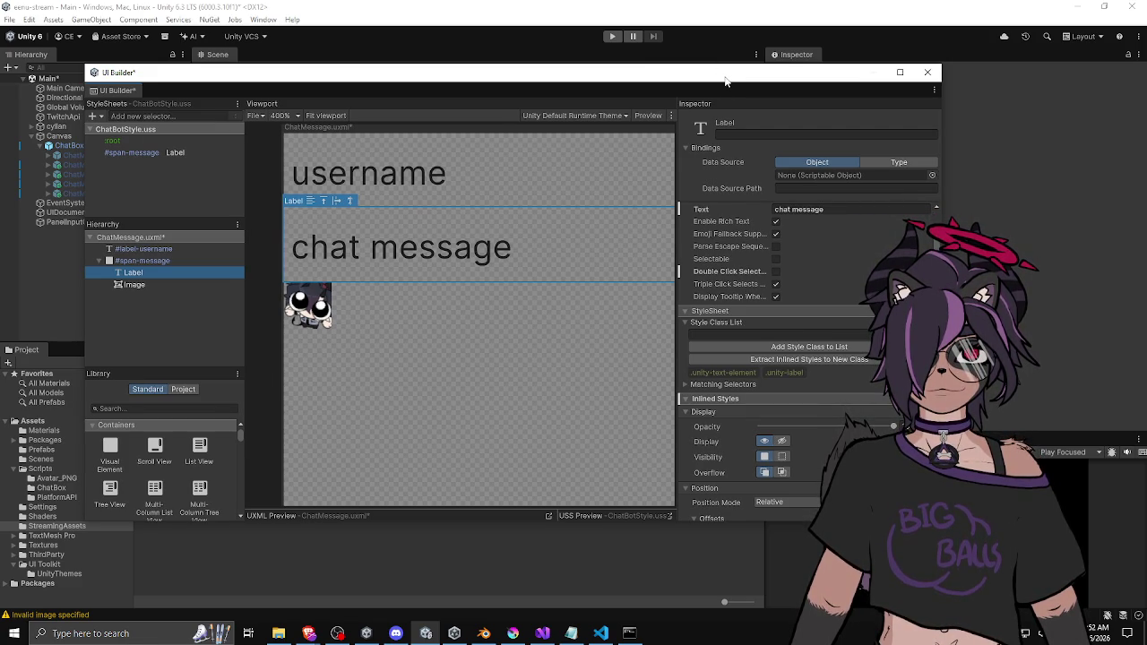
left_click_drag(726, 80, 728, 83)
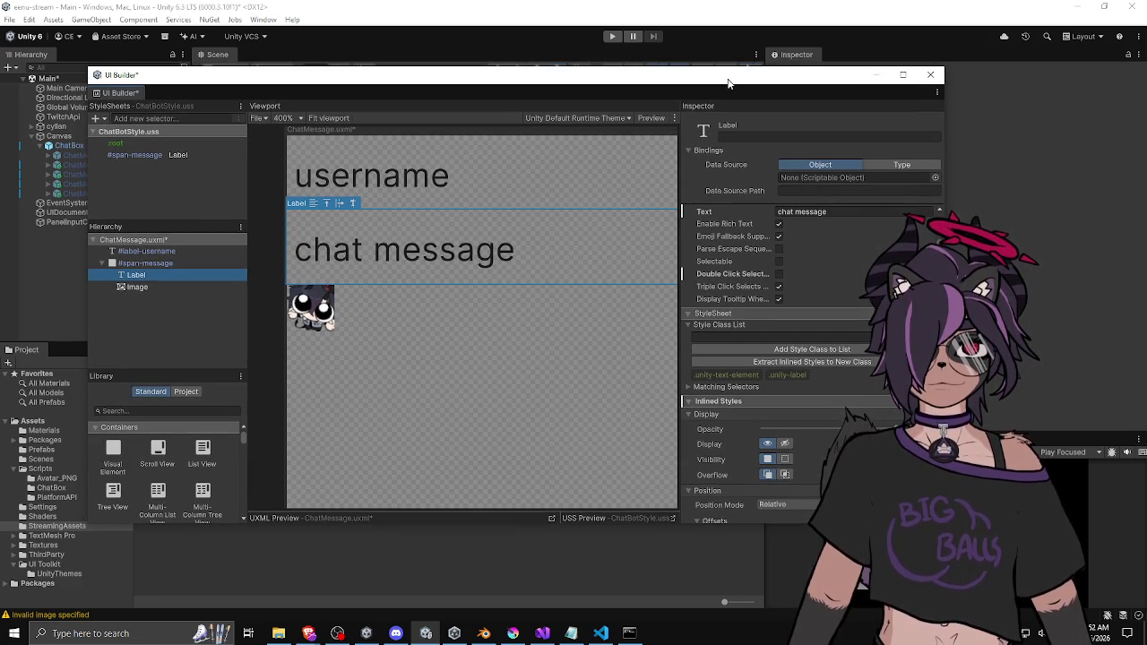
left_click_drag(248, 297, 265, 297)
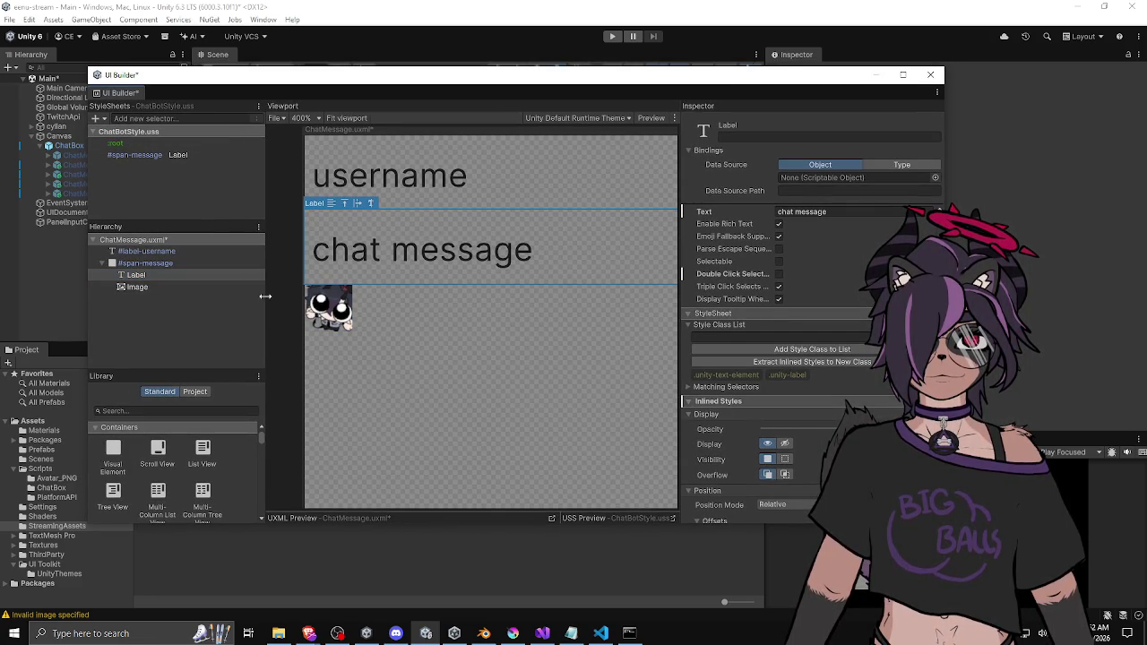
Clear the selection, check File Explorer, then select the chat message Label in the viewport
left_click(198, 317)
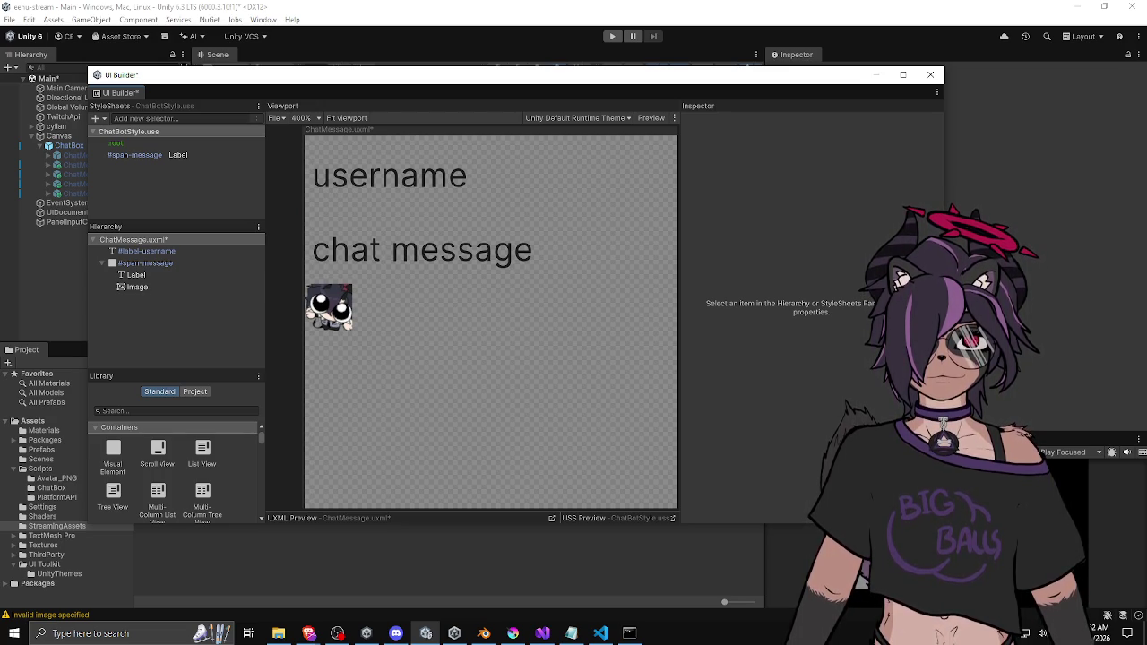
key("alt+Tab")
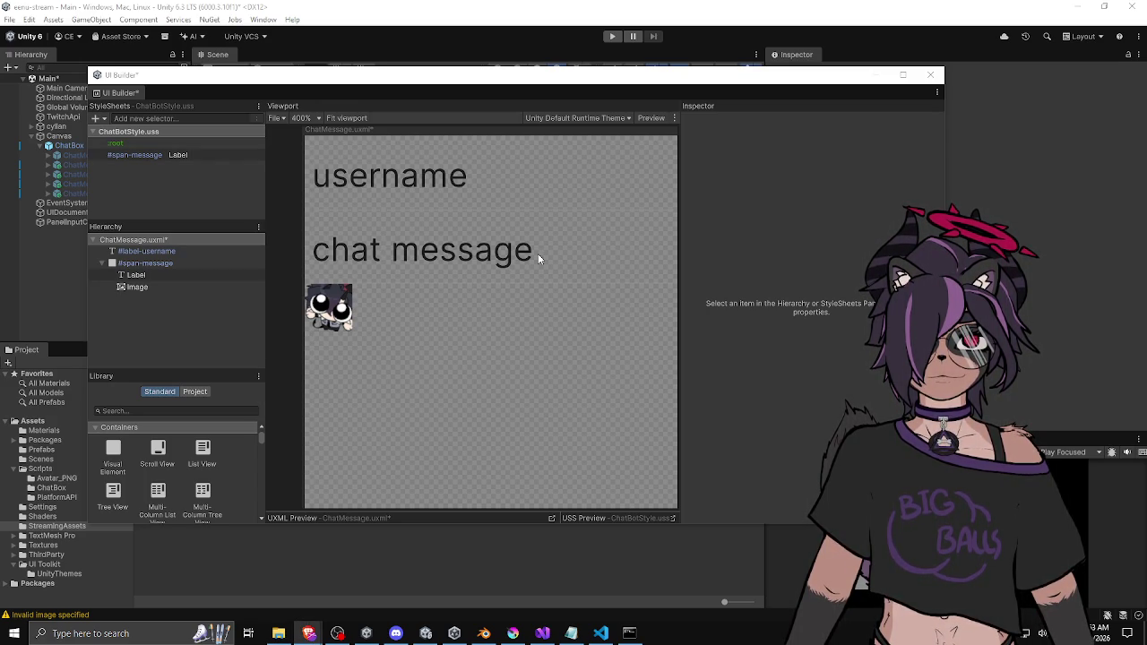
left_click(371, 254)
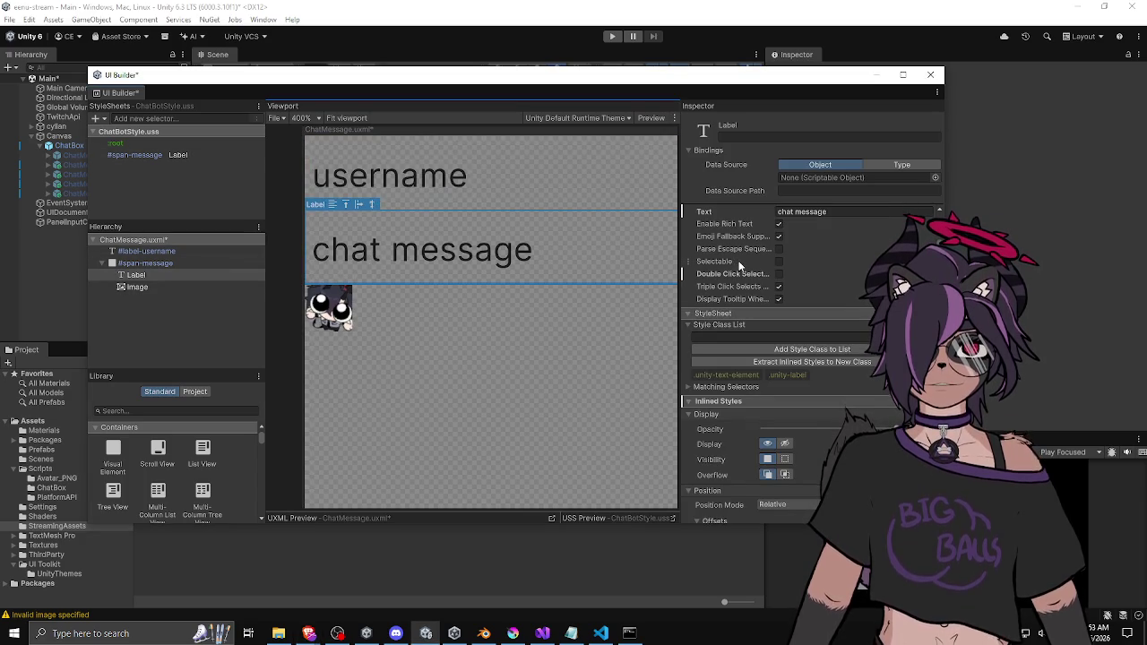
Set the #span-message Label rule's Width to 0 px
left_click(195, 153)
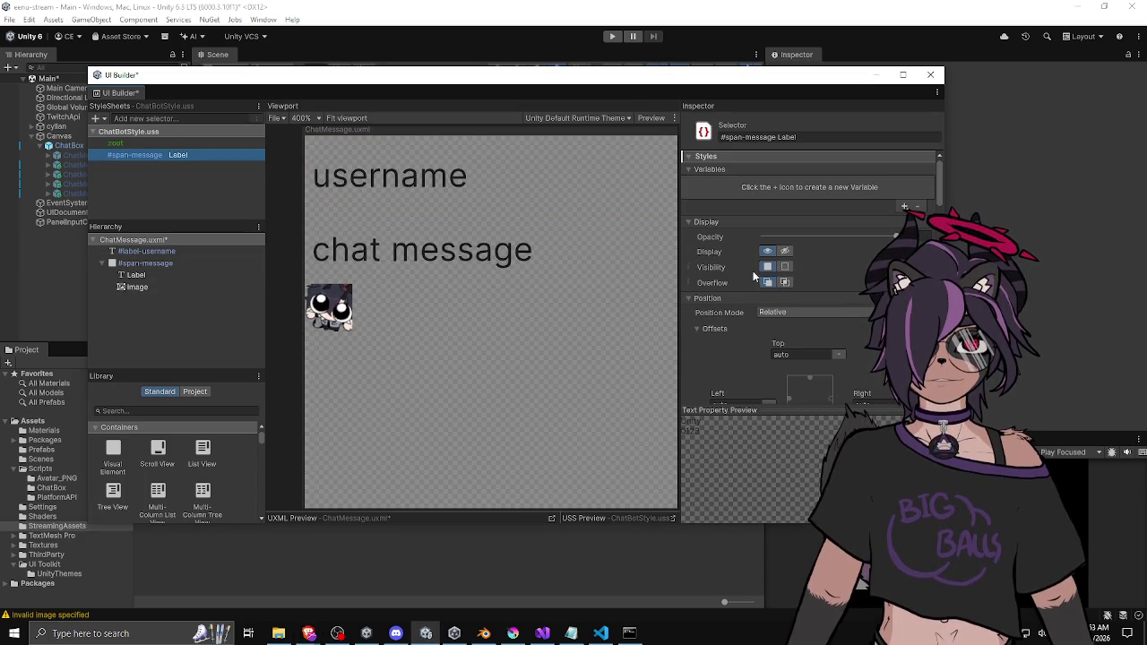
scroll(750, 272, "down", 3)
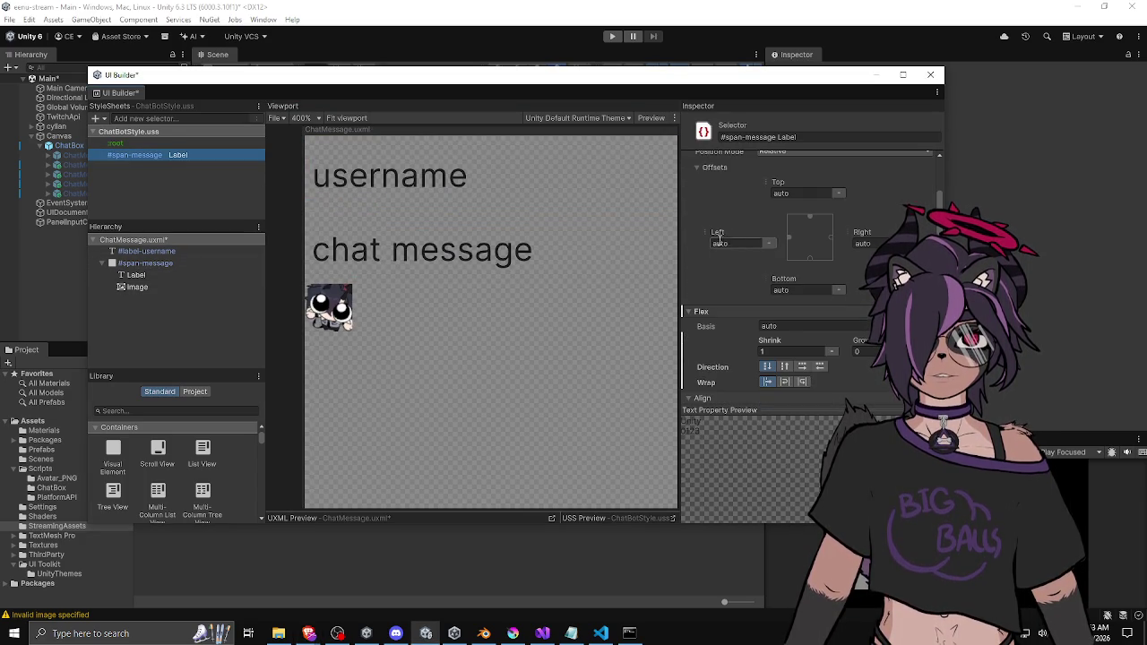
scroll(722, 237, "down", 3)
scroll(723, 237, "down", 4)
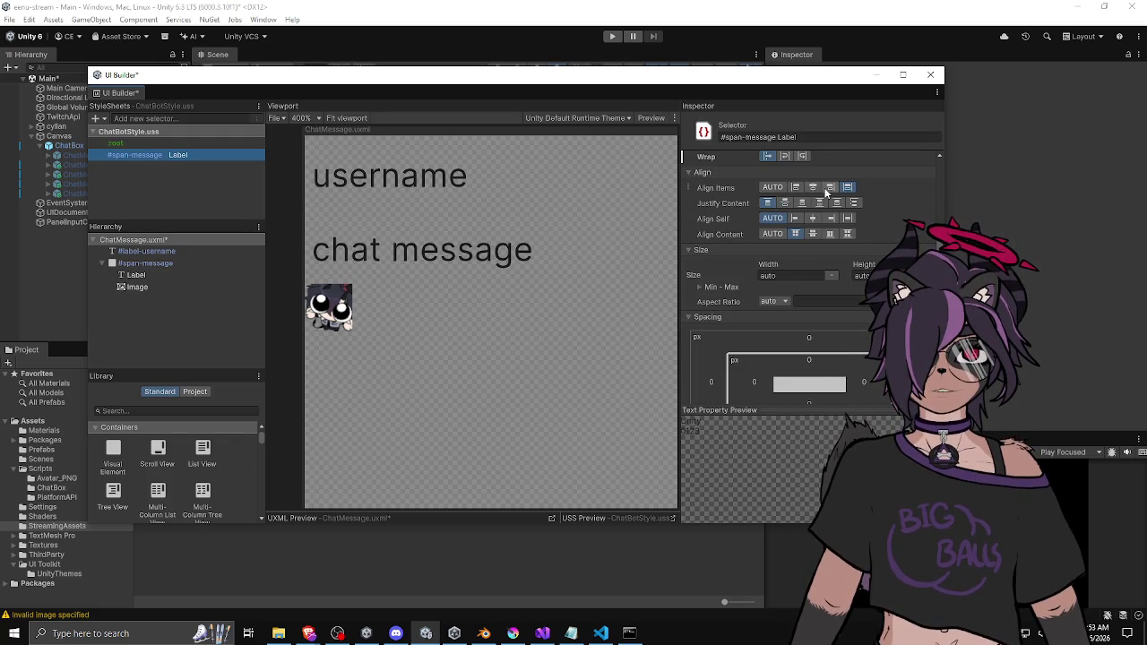
scroll(728, 243, "down", 1)
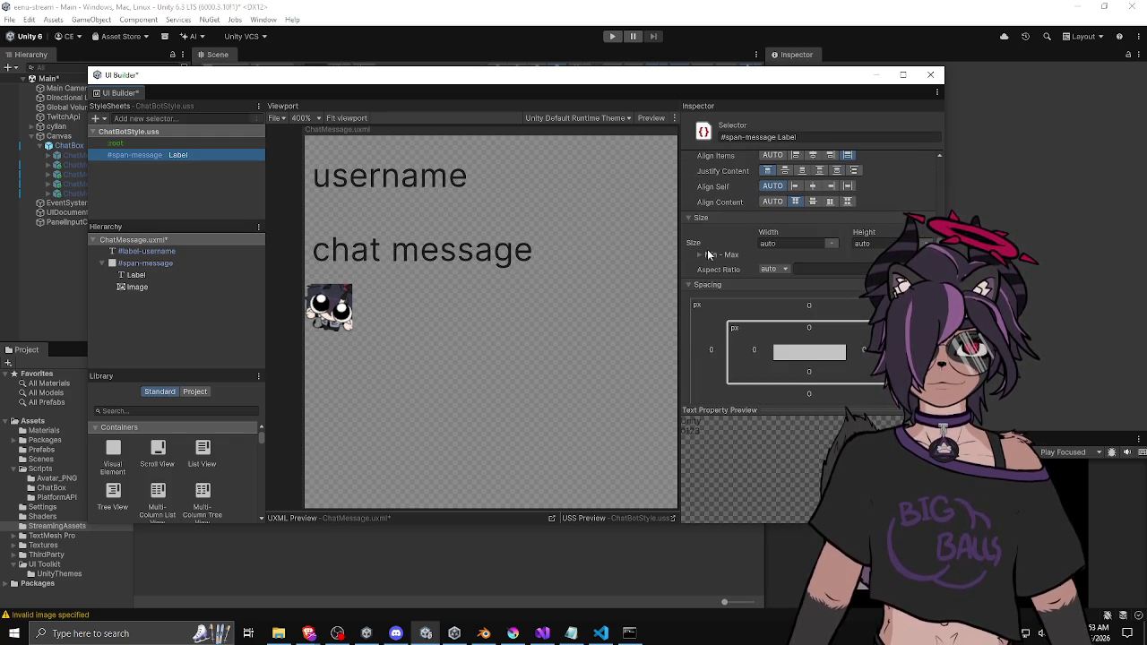
left_click(781, 244)
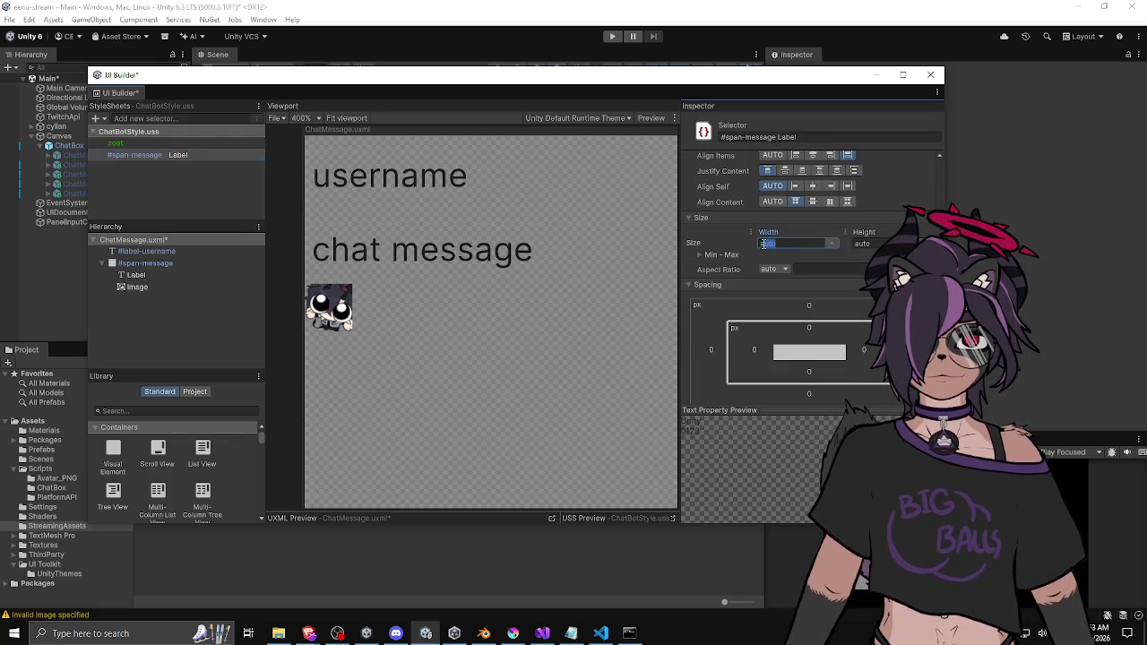
type("0")
key("Return")
Set the rule's Min Width to 0 under Min - Max size settings
scroll(526, 264, "down", 3)
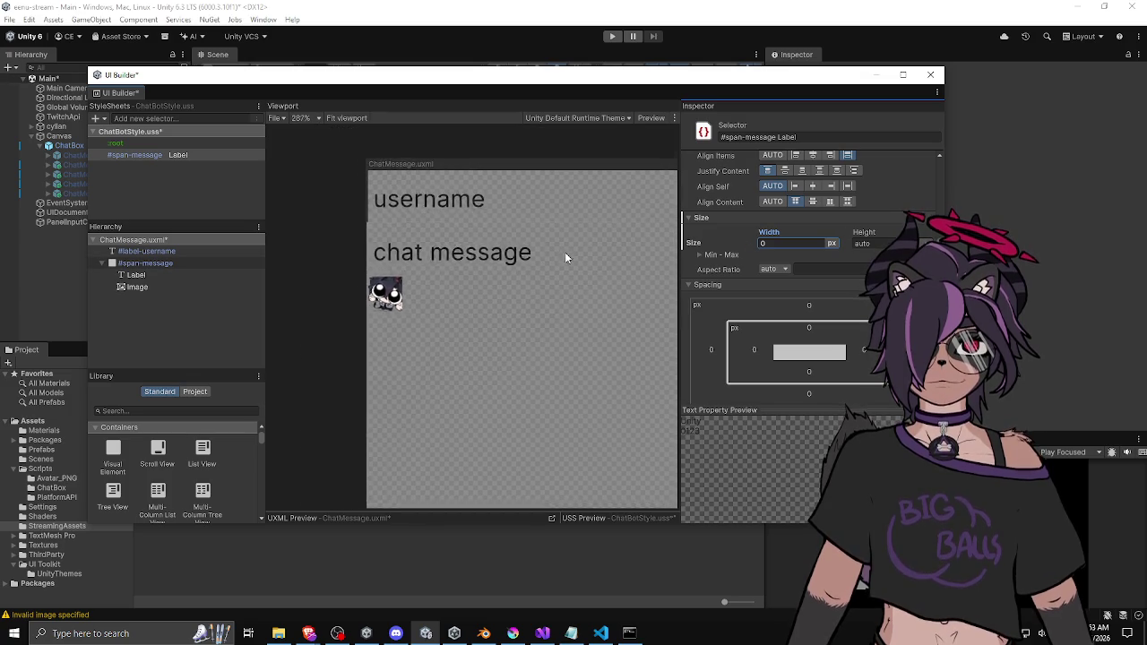
left_click_drag(525, 254, 351, 292)
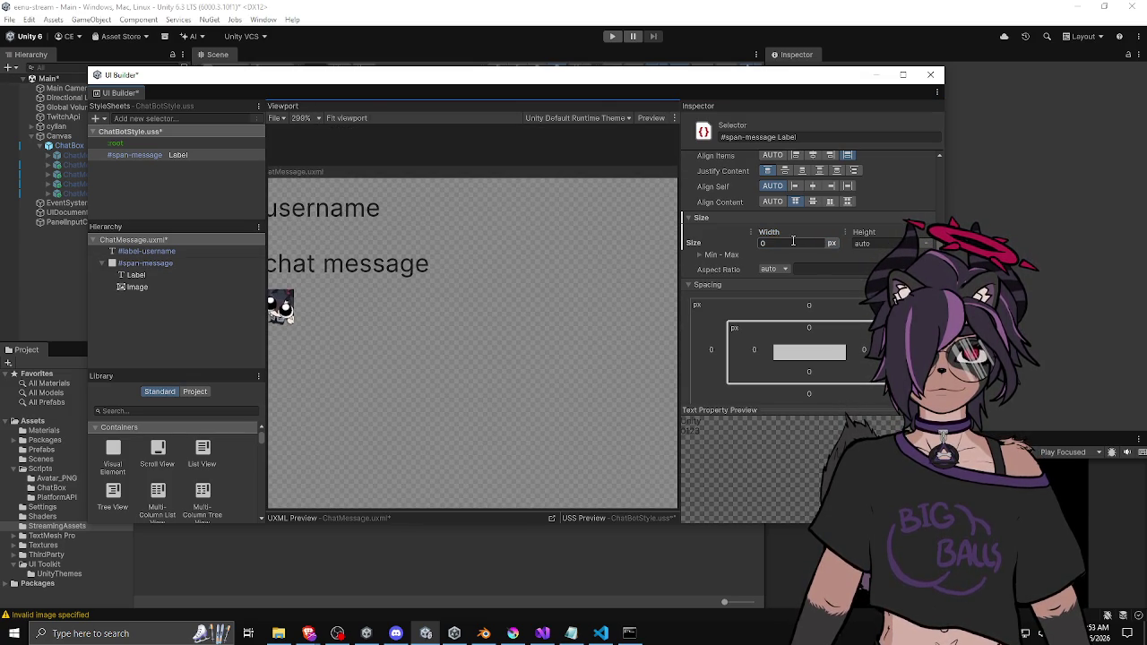
left_click(702, 255)
left_click(784, 281)
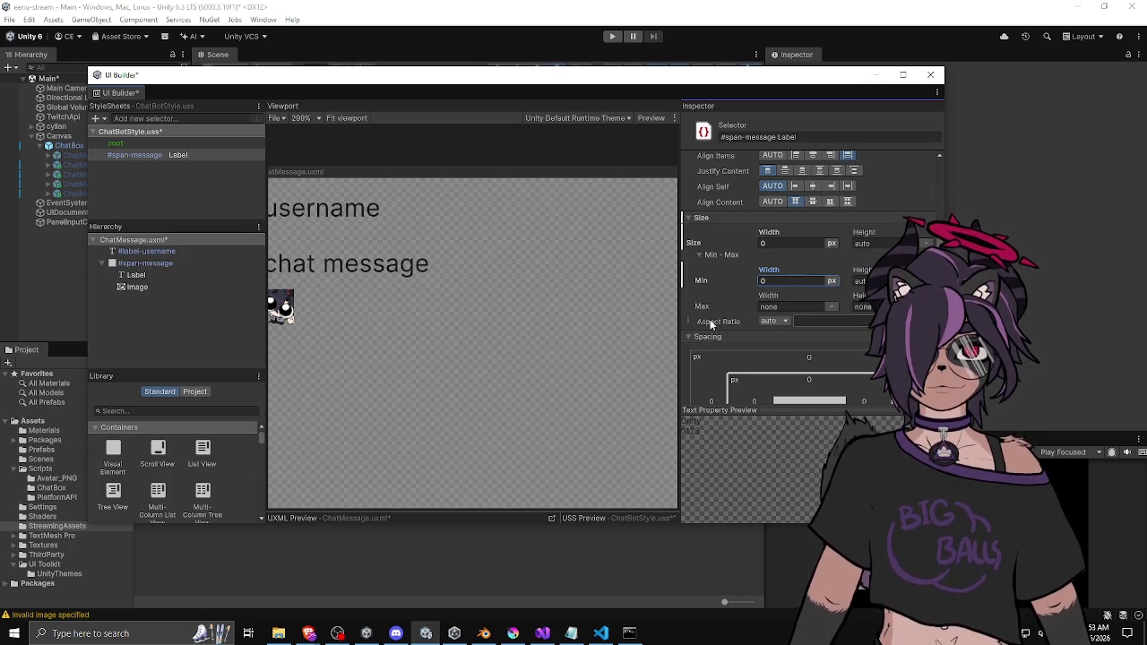
key("Return")
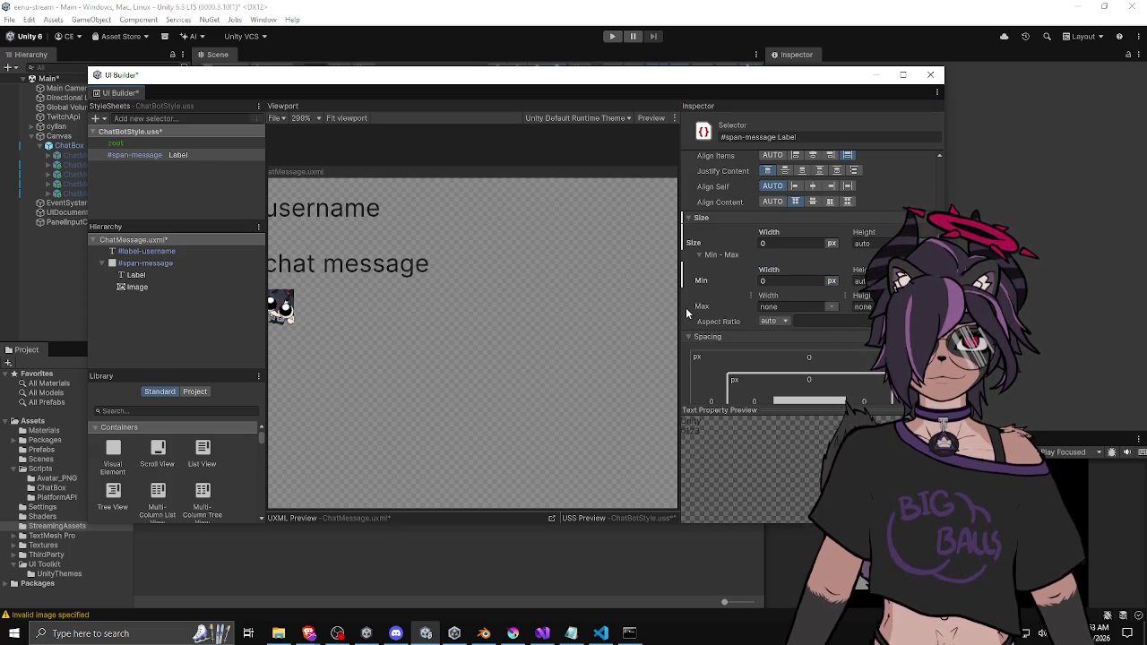
scroll(690, 310, "down", 2)
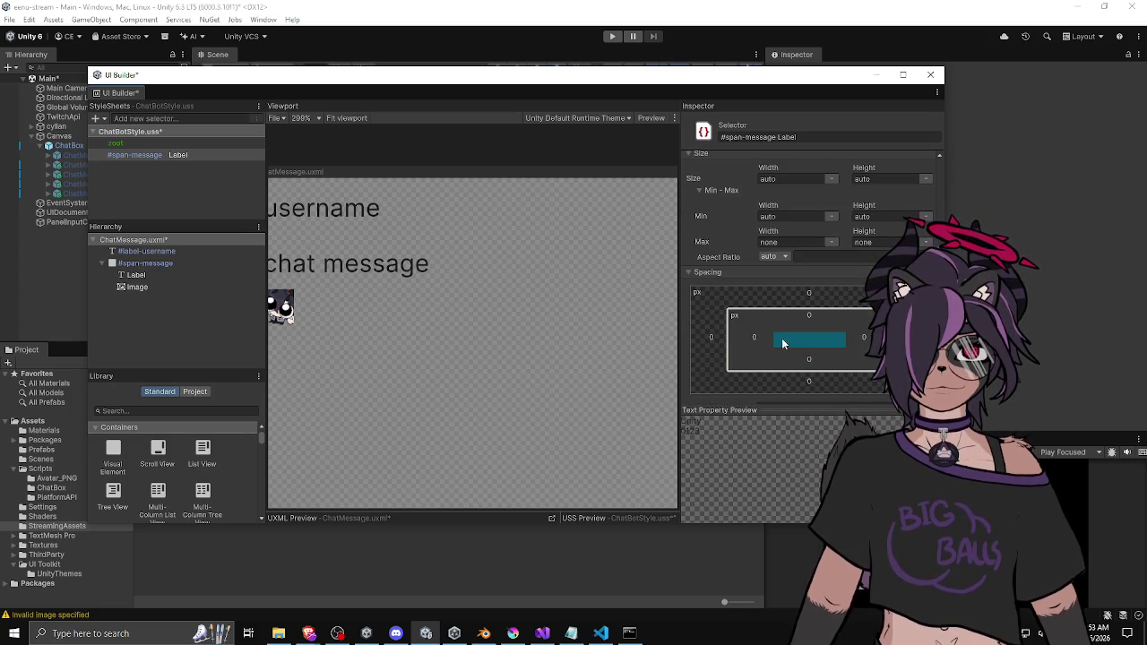
scroll(737, 228, "down", 4)
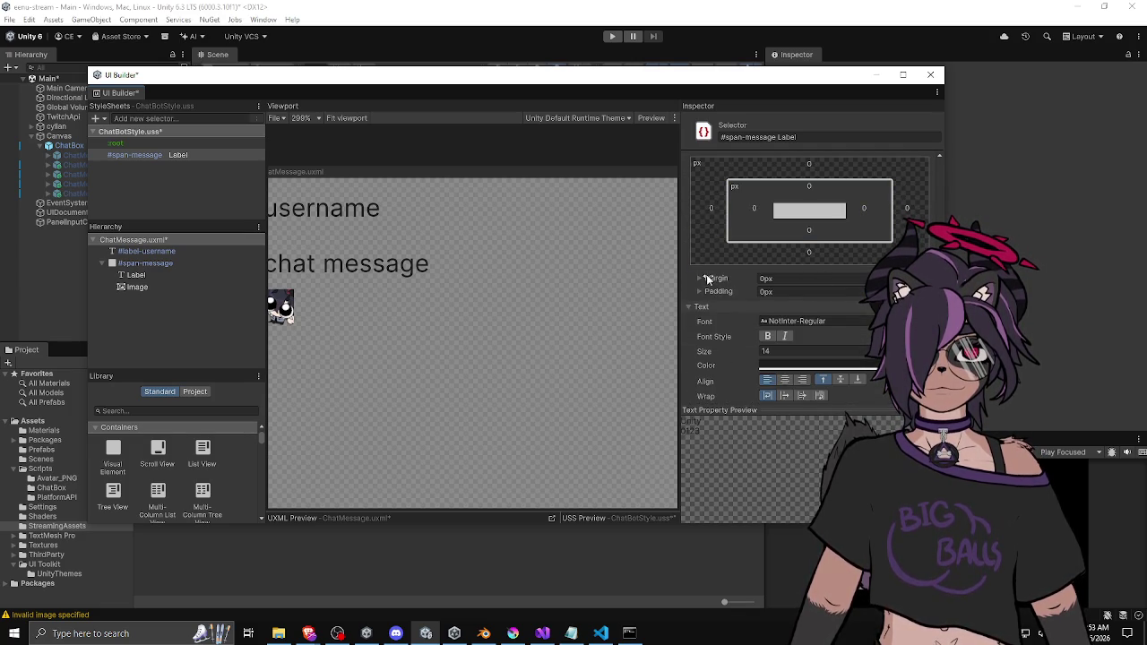
scroll(706, 273, "down", 8)
scroll(707, 273, "up", 10)
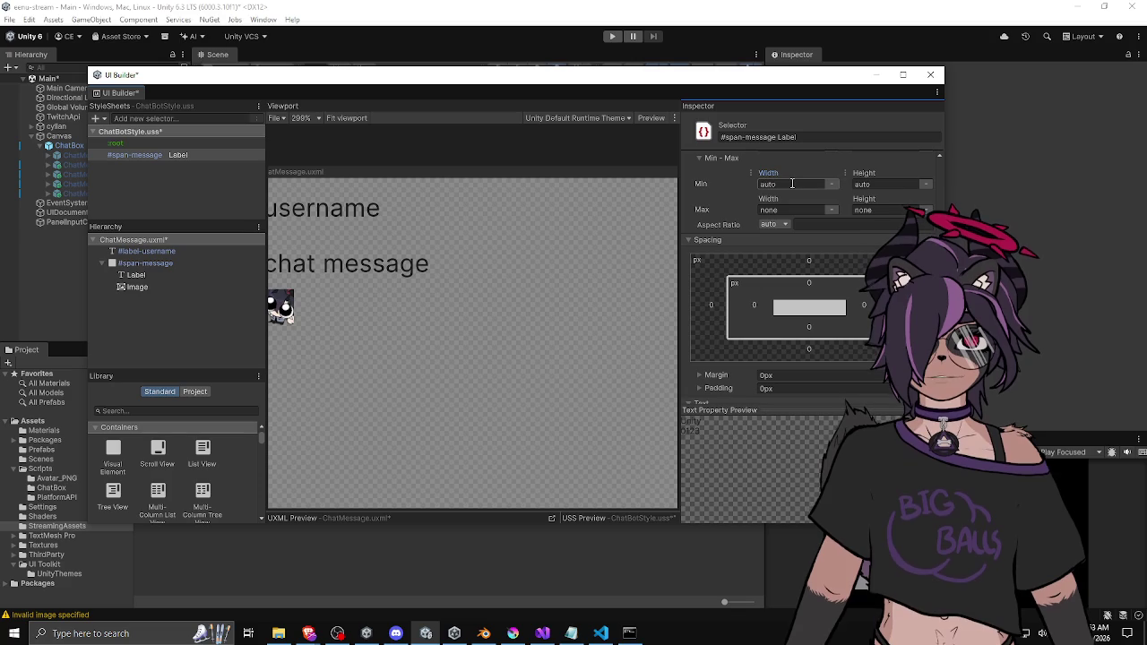
type("0")
scroll(789, 188, "up", 3)
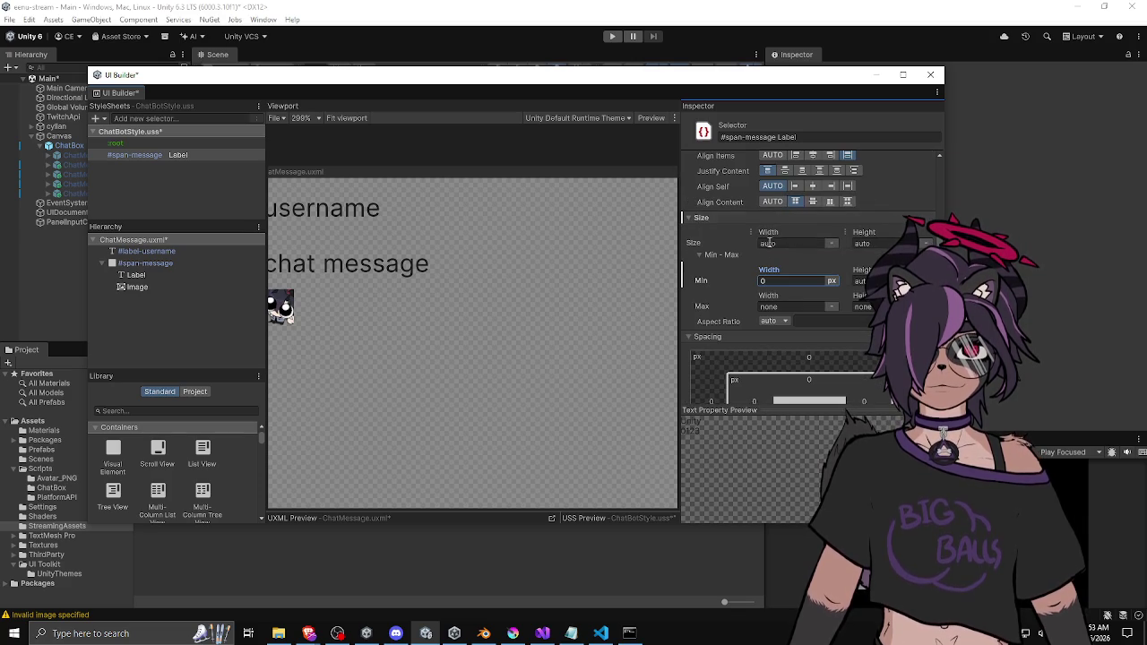
type("0")
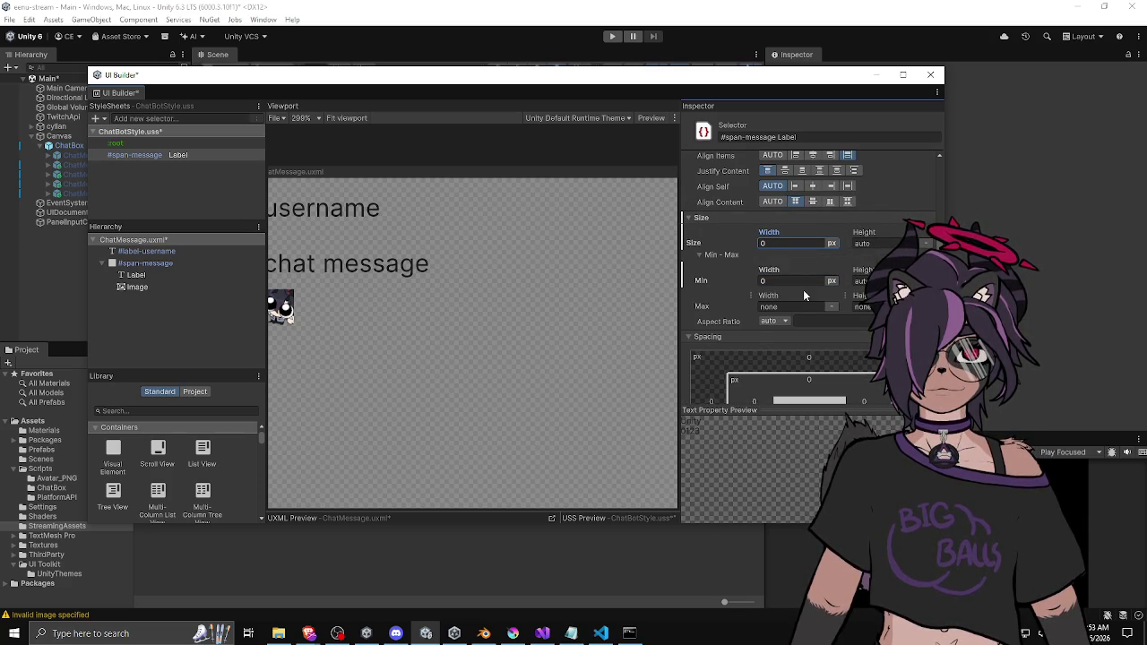
scroll(748, 272, "up", 3)
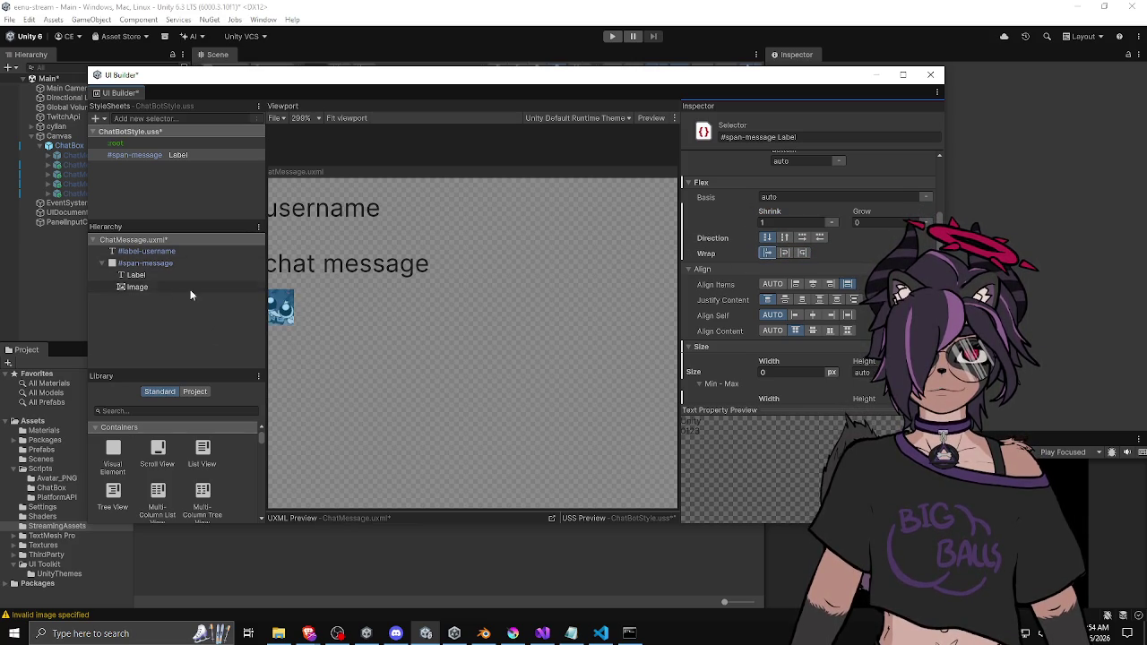
Select the #span-message container, try its wrap modes, and set Flex Direction to row
left_click(153, 287)
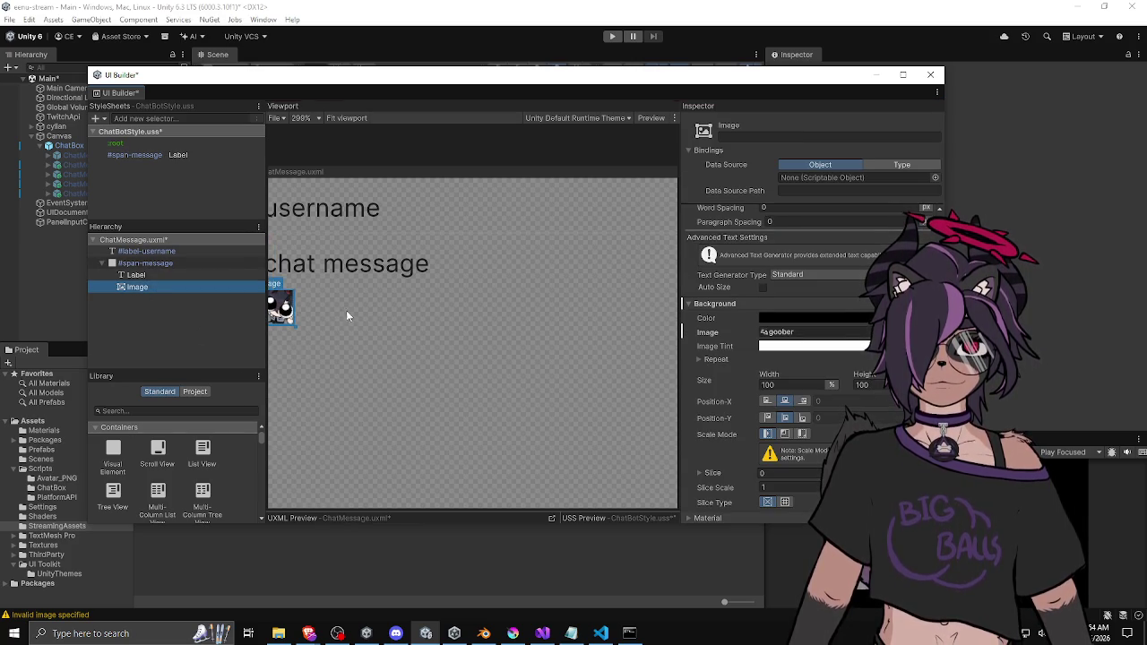
left_click_drag(141, 288, 142, 284)
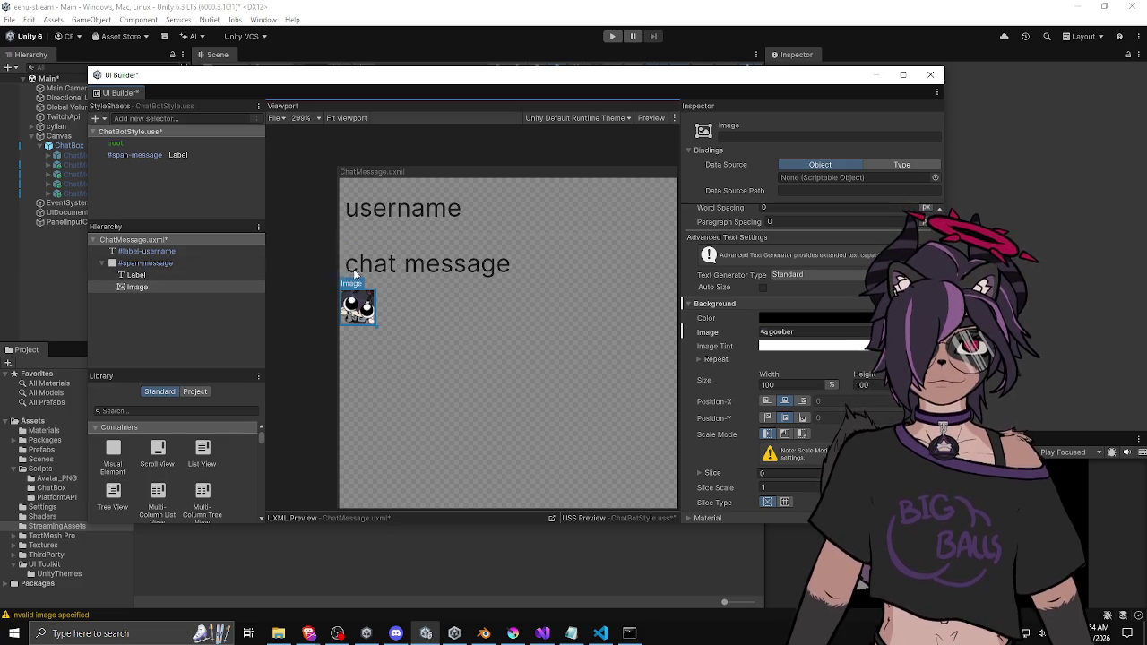
left_click(136, 275)
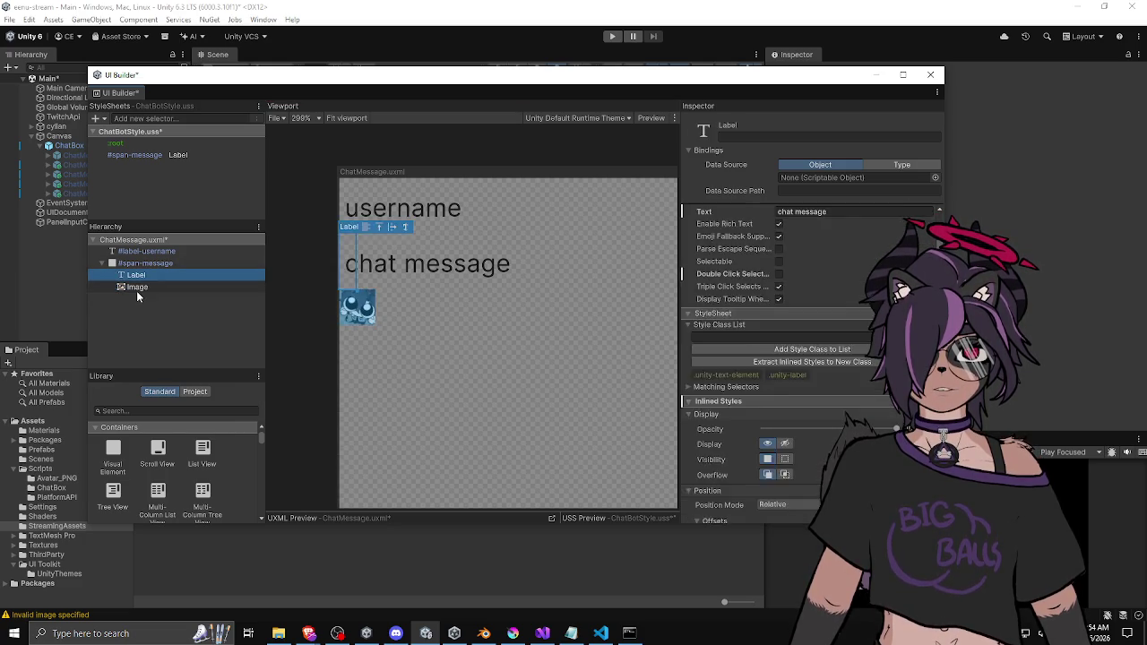
left_click(138, 288)
left_click(201, 264)
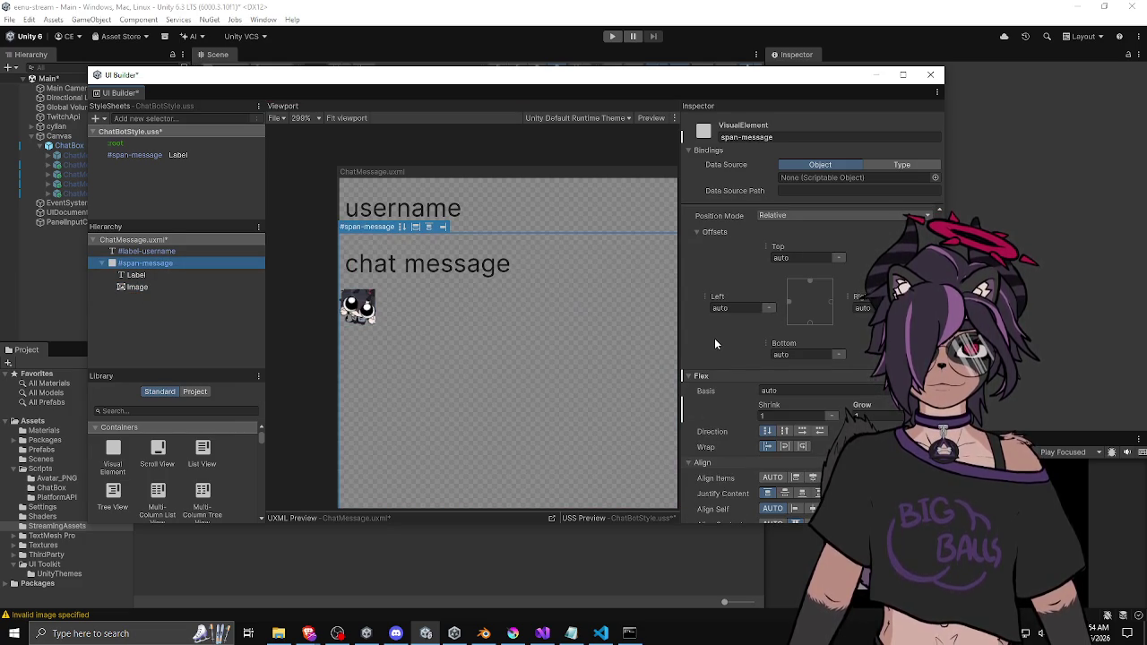
scroll(714, 338, "down", 4)
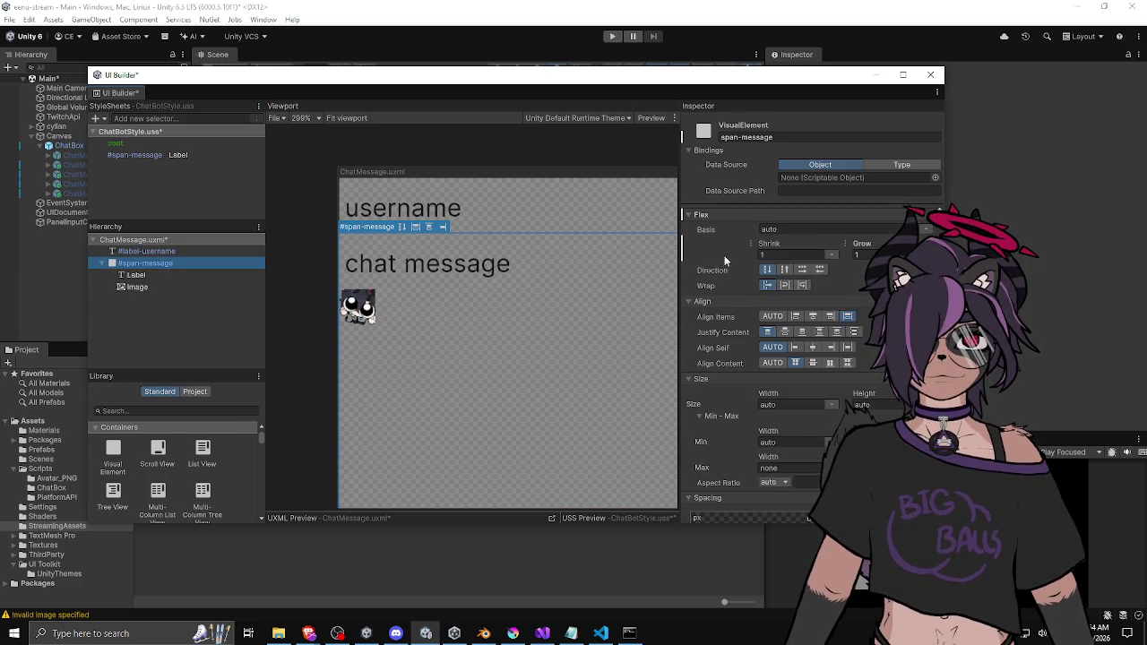
left_click(802, 285)
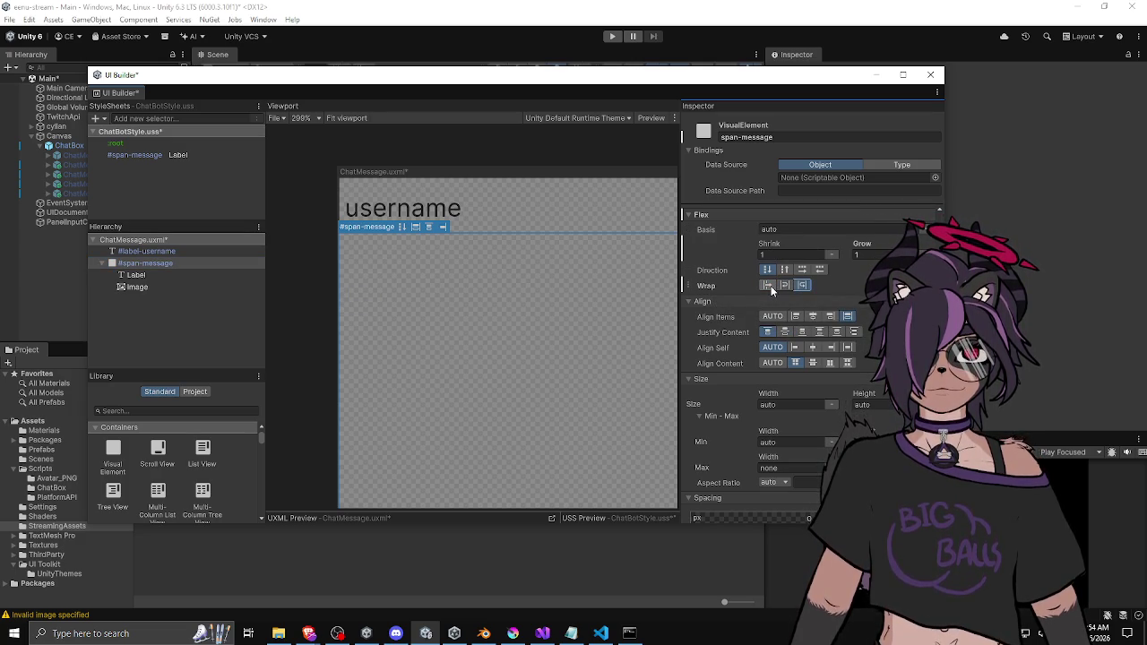
scroll(517, 312, "down", 5)
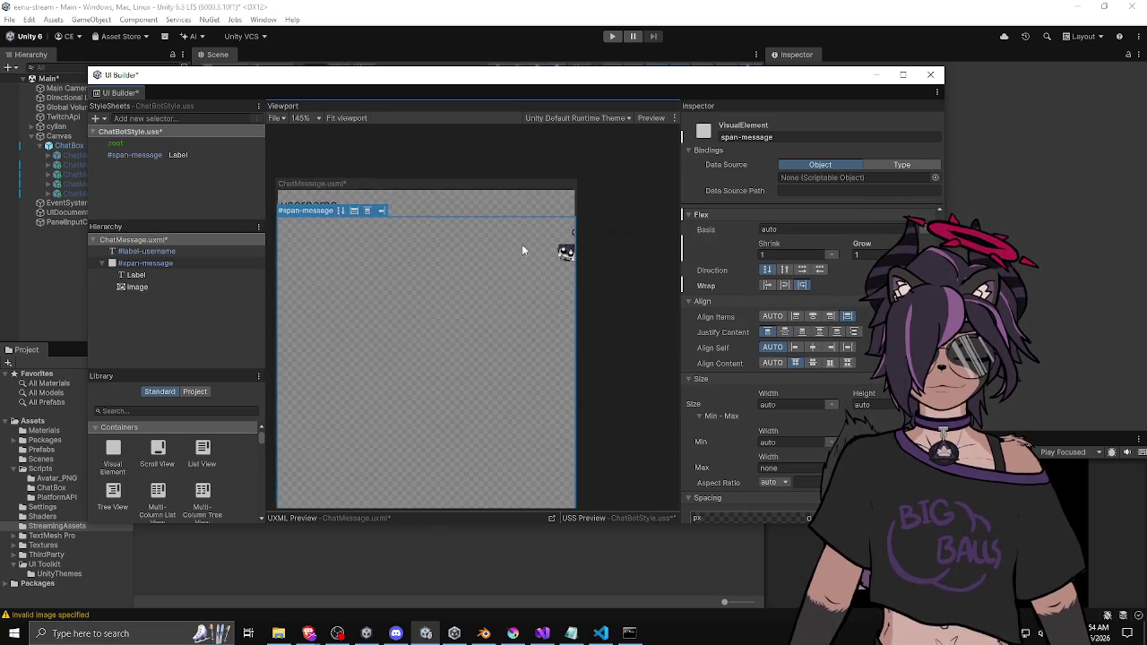
left_click(784, 284)
scroll(395, 287, "up", 2)
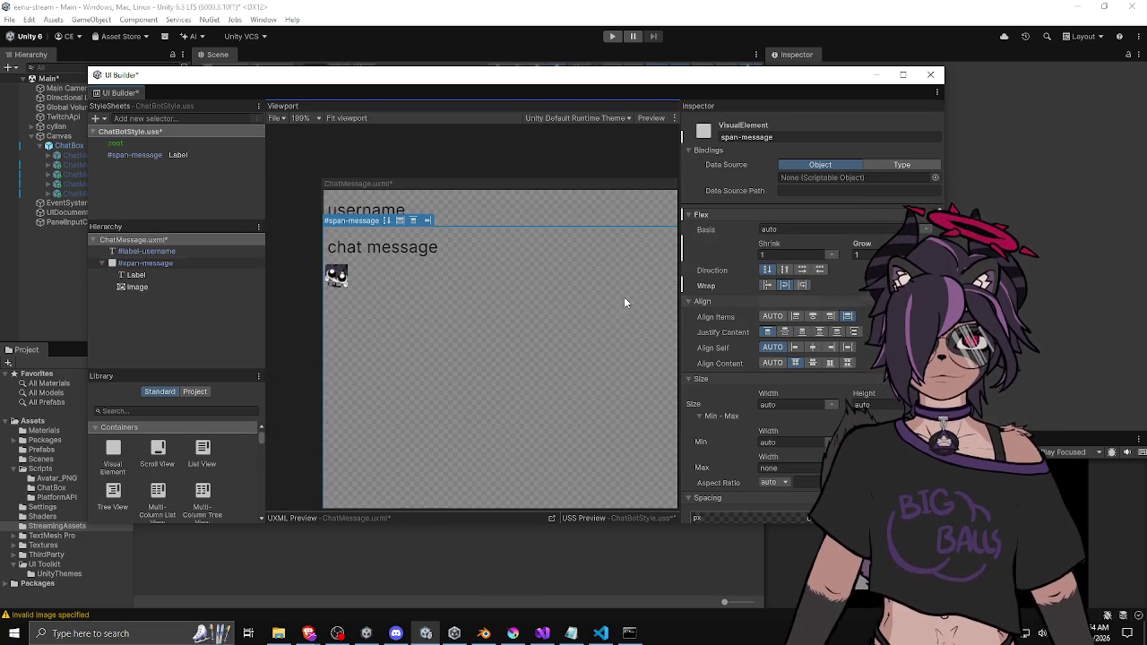
left_click(767, 285)
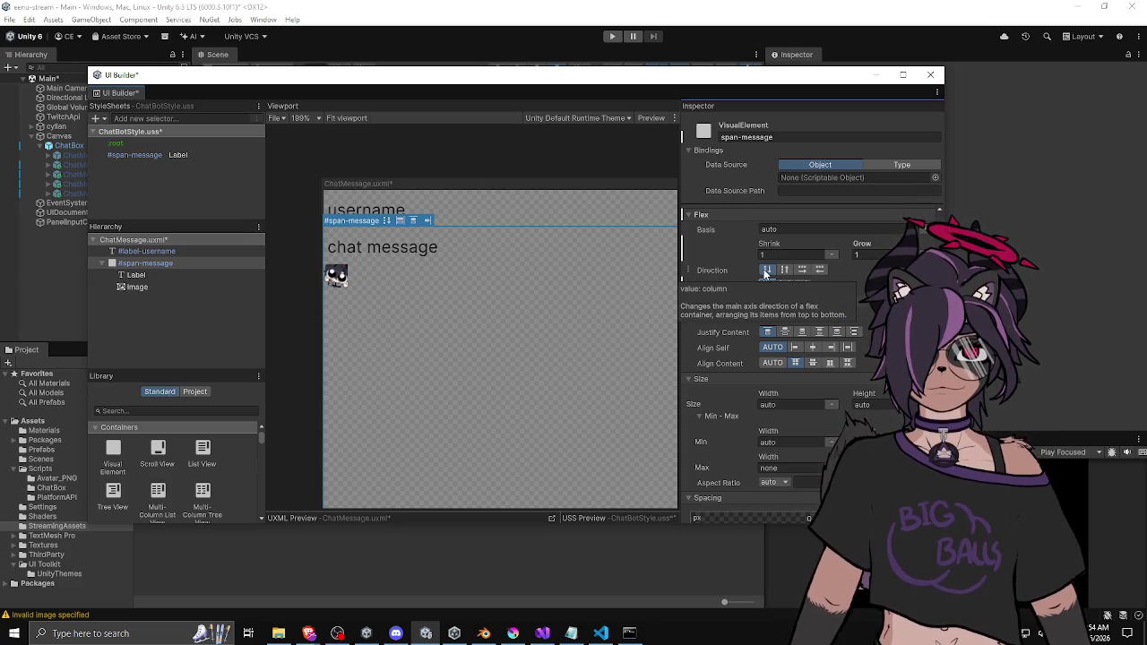
left_click(802, 270)
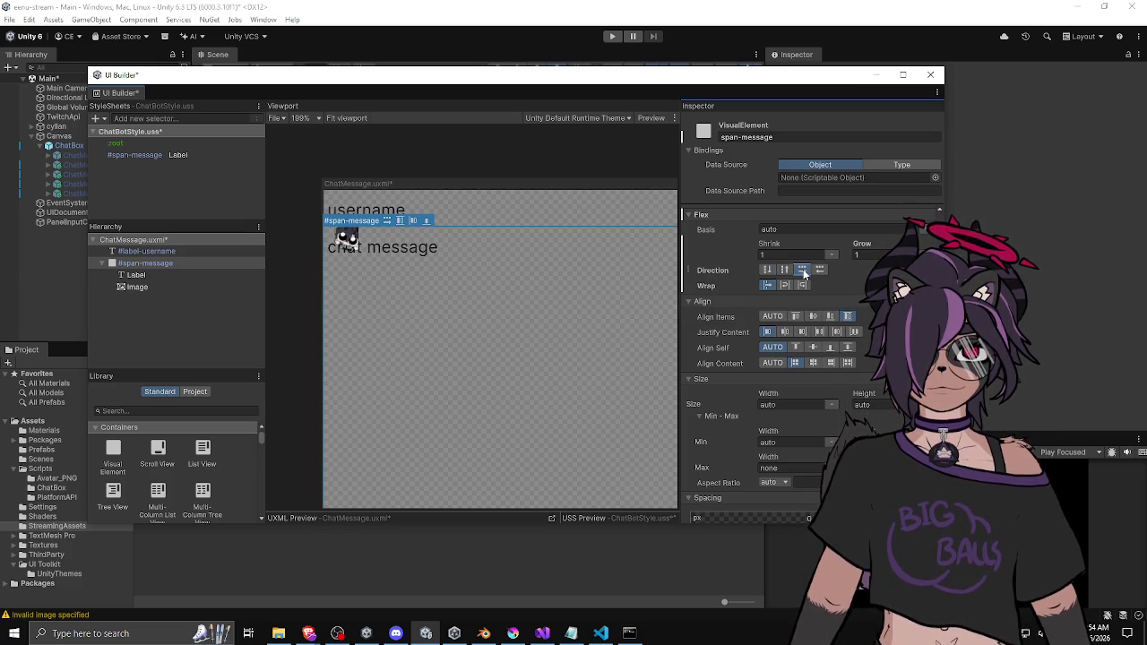
Set the container to wrap, with Flex Grow 0 and Flex Shrink 1
left_click(163, 278)
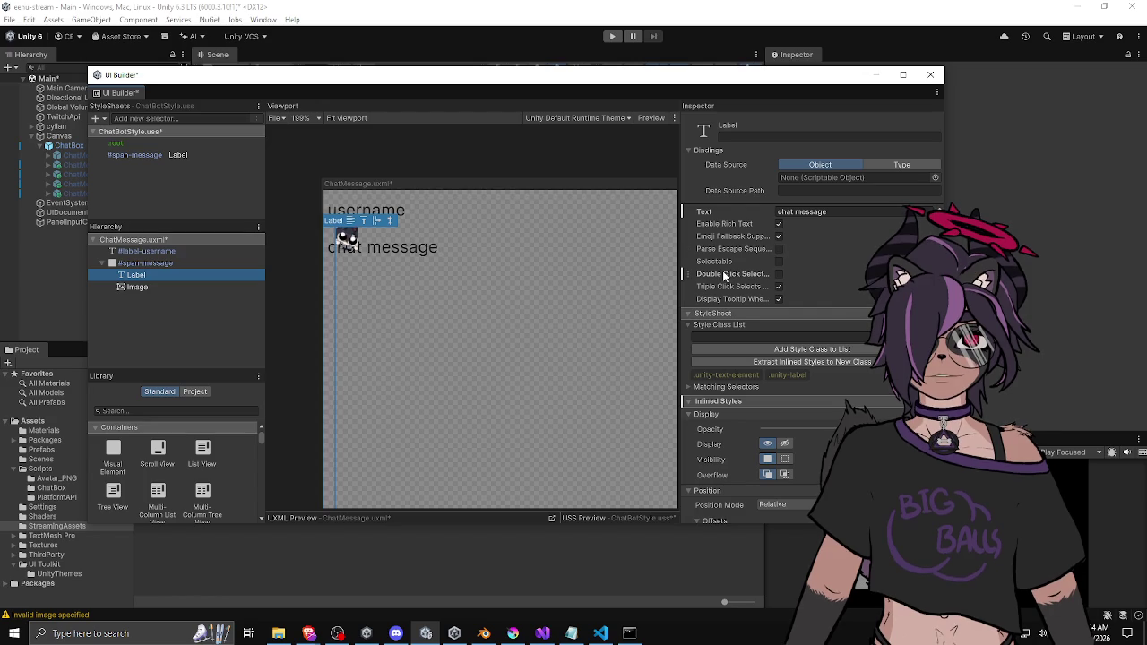
left_click(159, 264)
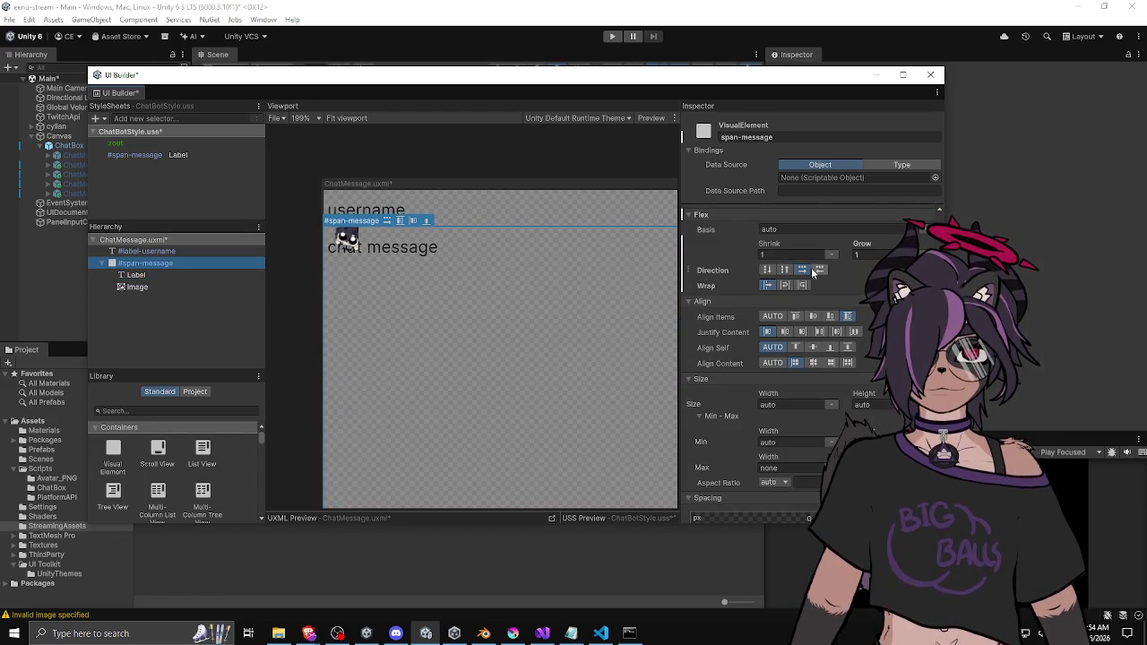
left_click(784, 285)
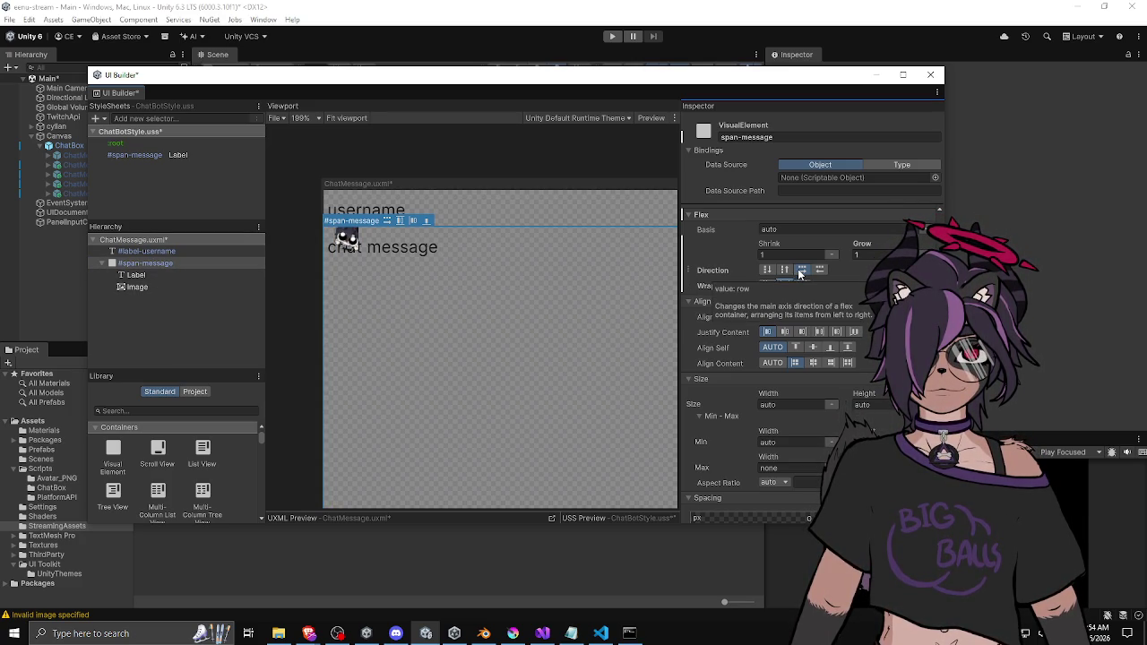
left_click_drag(862, 244, 833, 253)
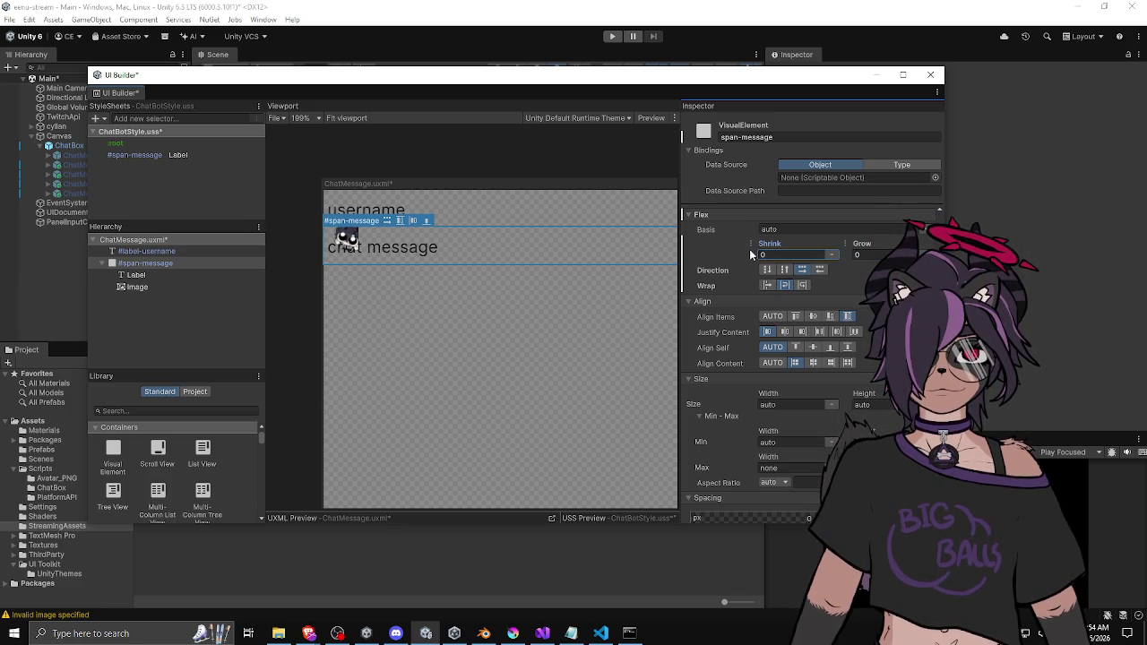
left_click(763, 256)
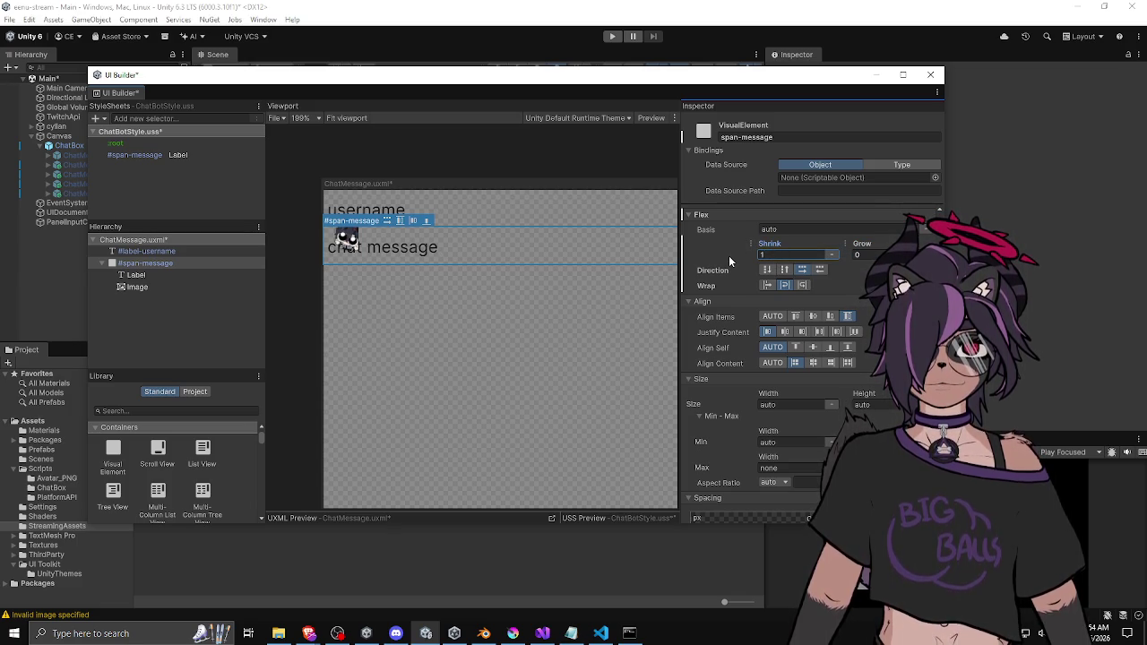
type("1")
key("Return")
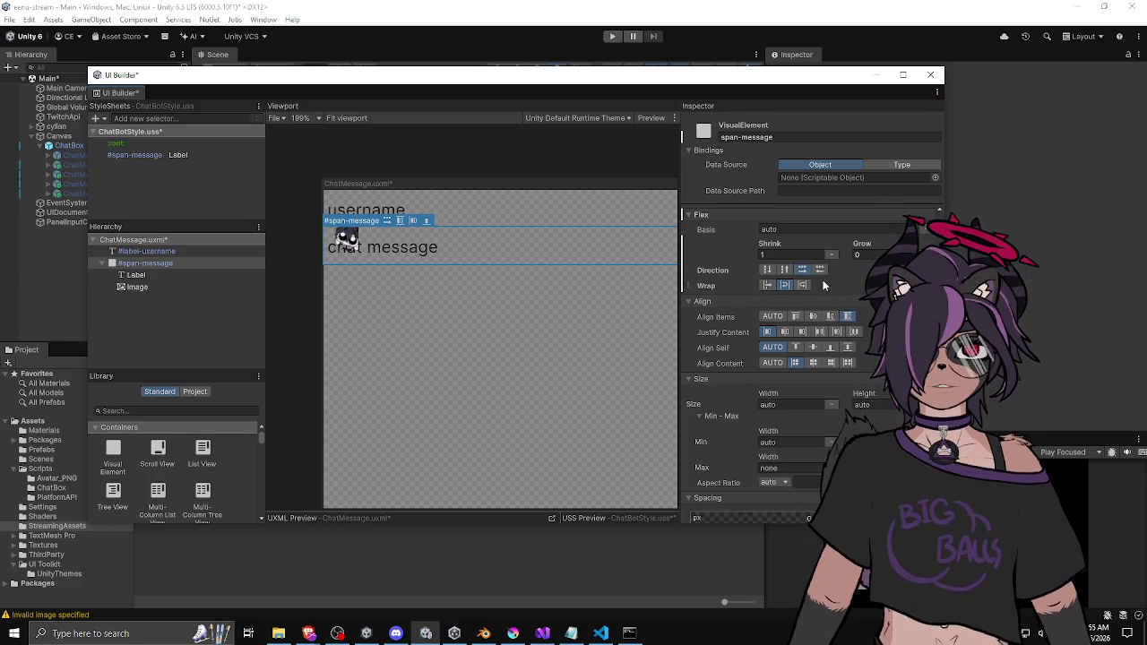
left_click(768, 284)
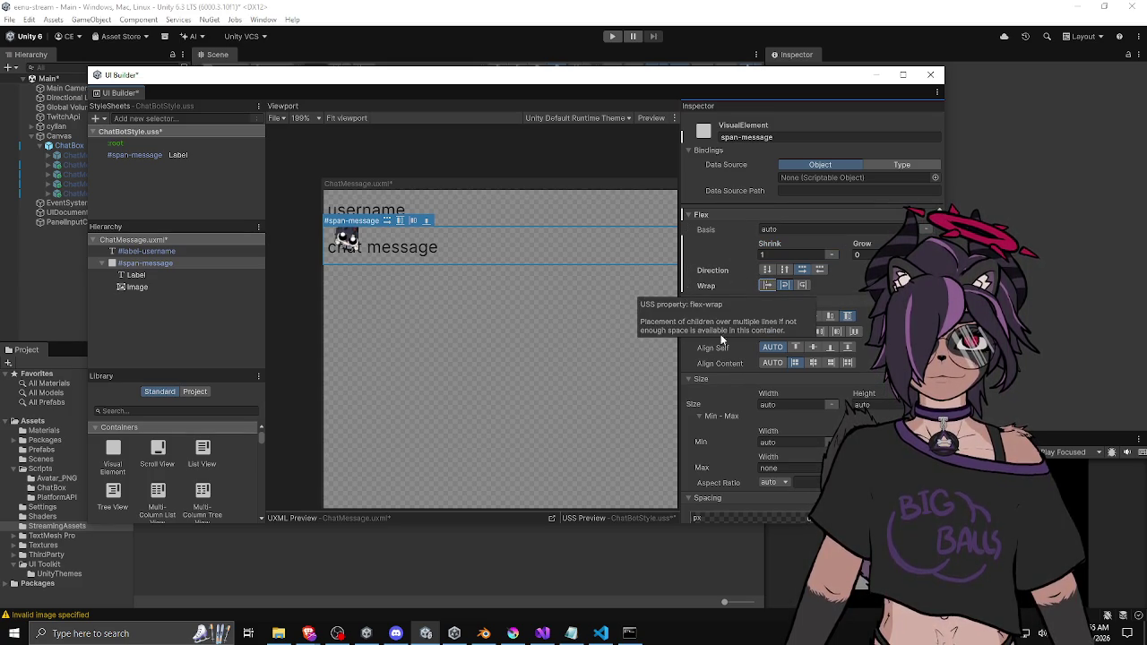
Switch the chat message Label's Size Width and Min Width units to auto
left_click(194, 277)
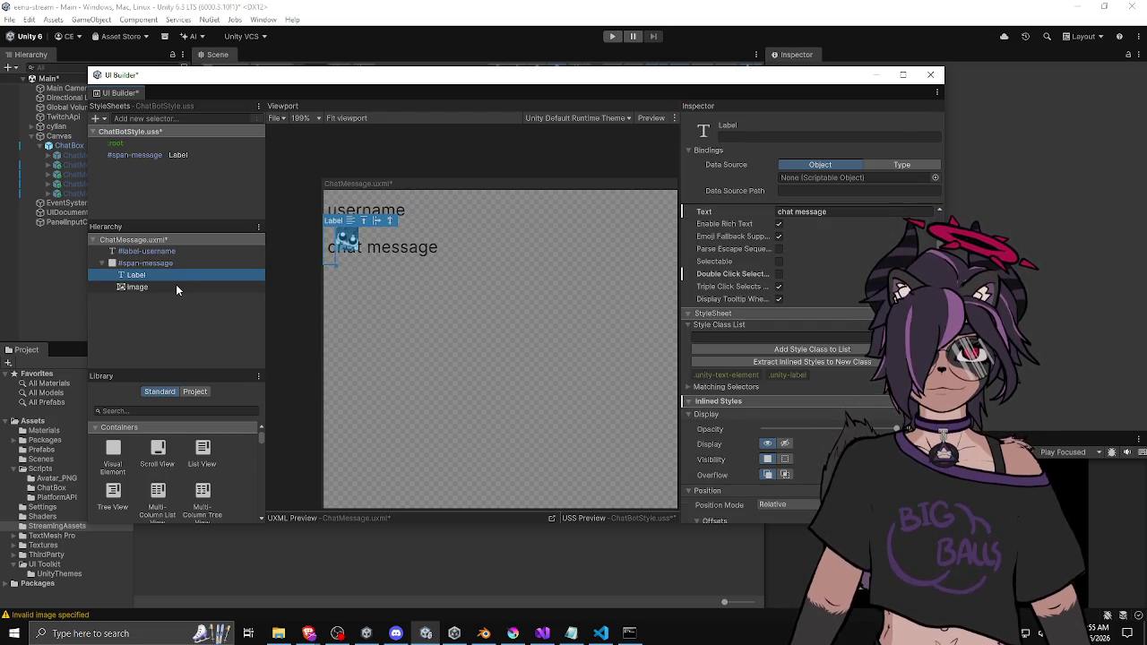
scroll(726, 281, "down", 5)
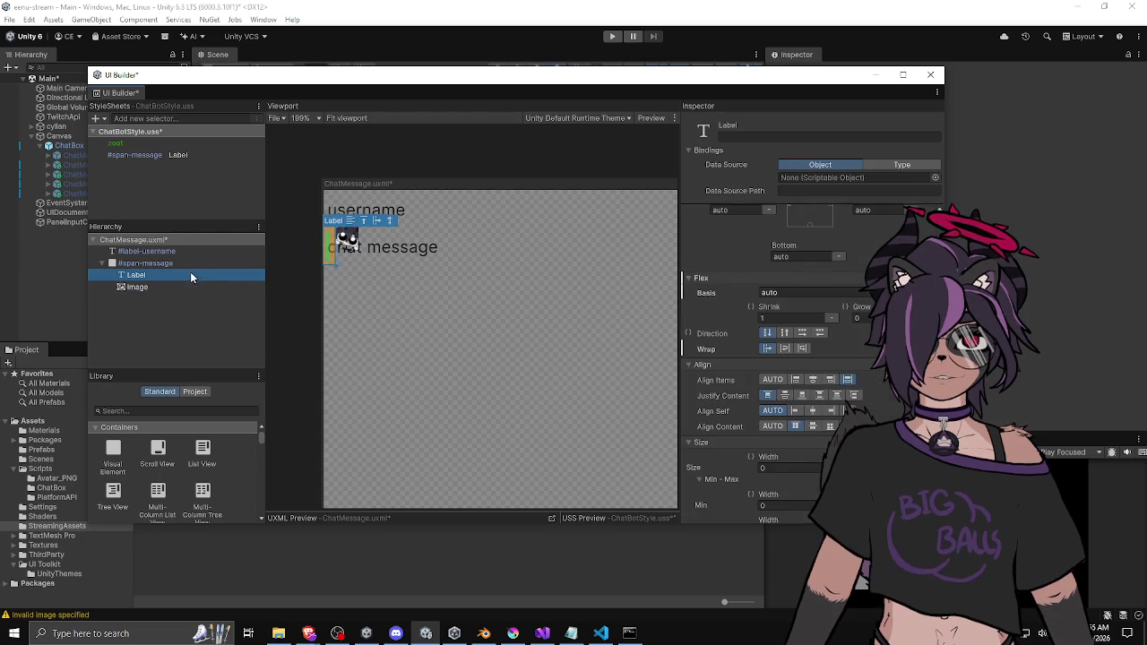
scroll(726, 287, "up", 4)
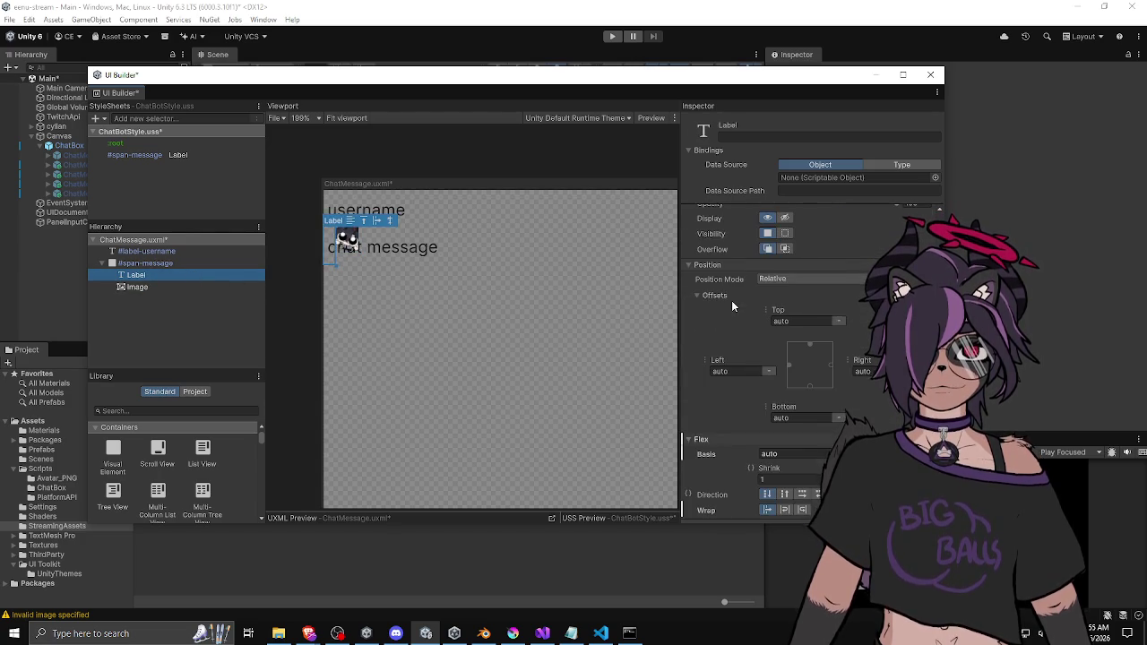
scroll(732, 307, "up", 4)
scroll(731, 300, "down", 10)
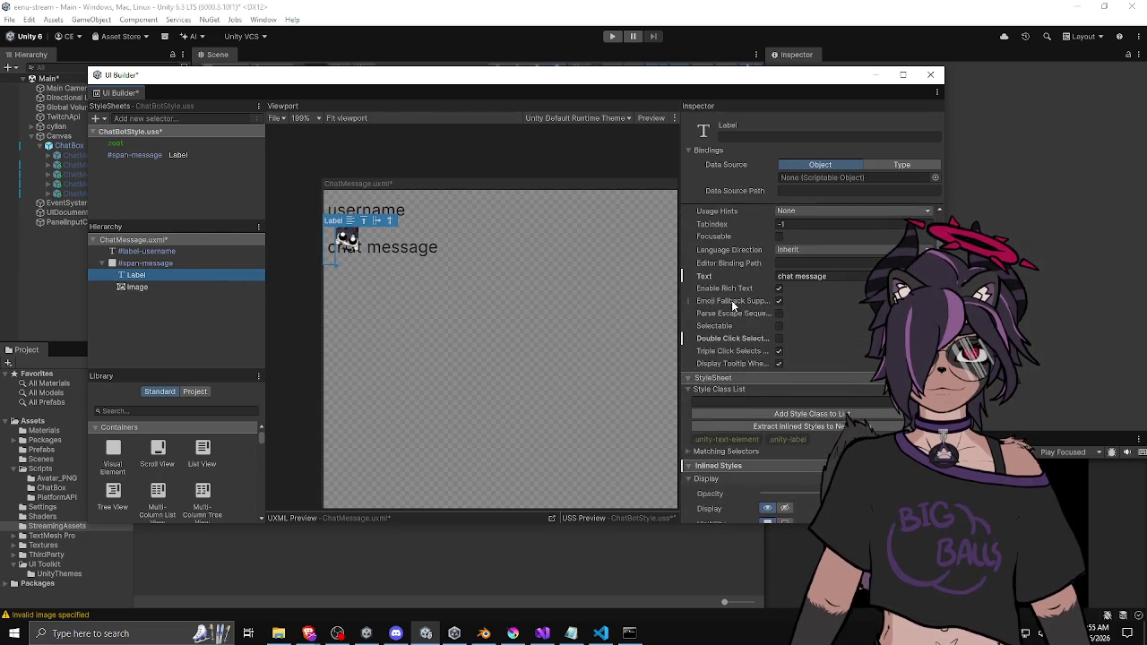
scroll(731, 300, "down", 1)
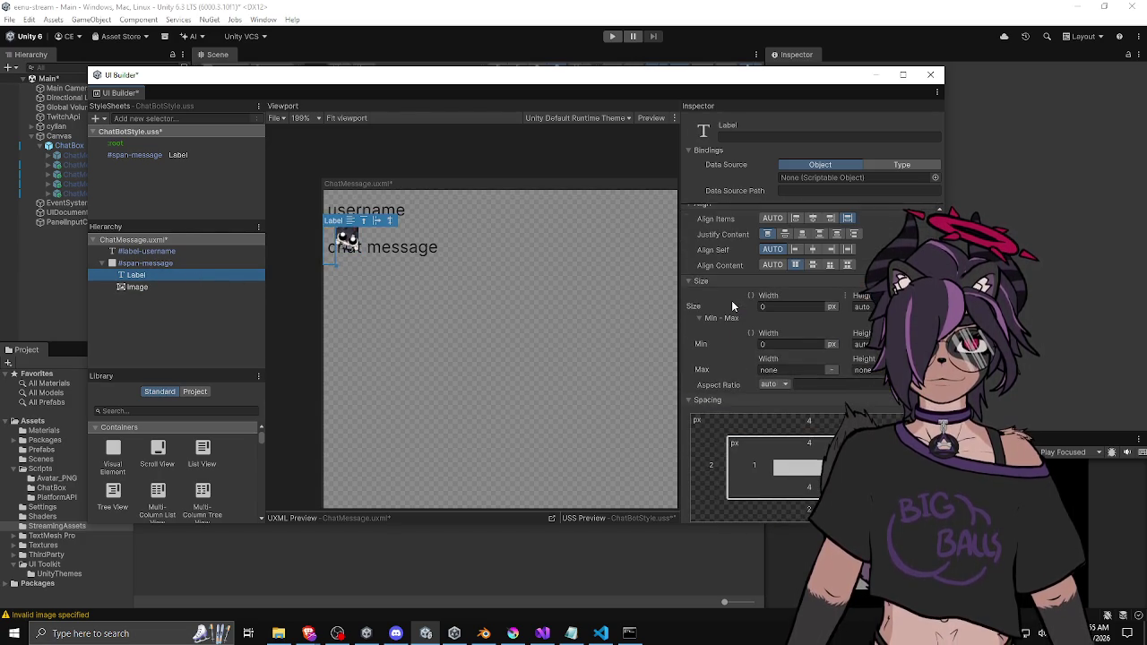
left_click(747, 307)
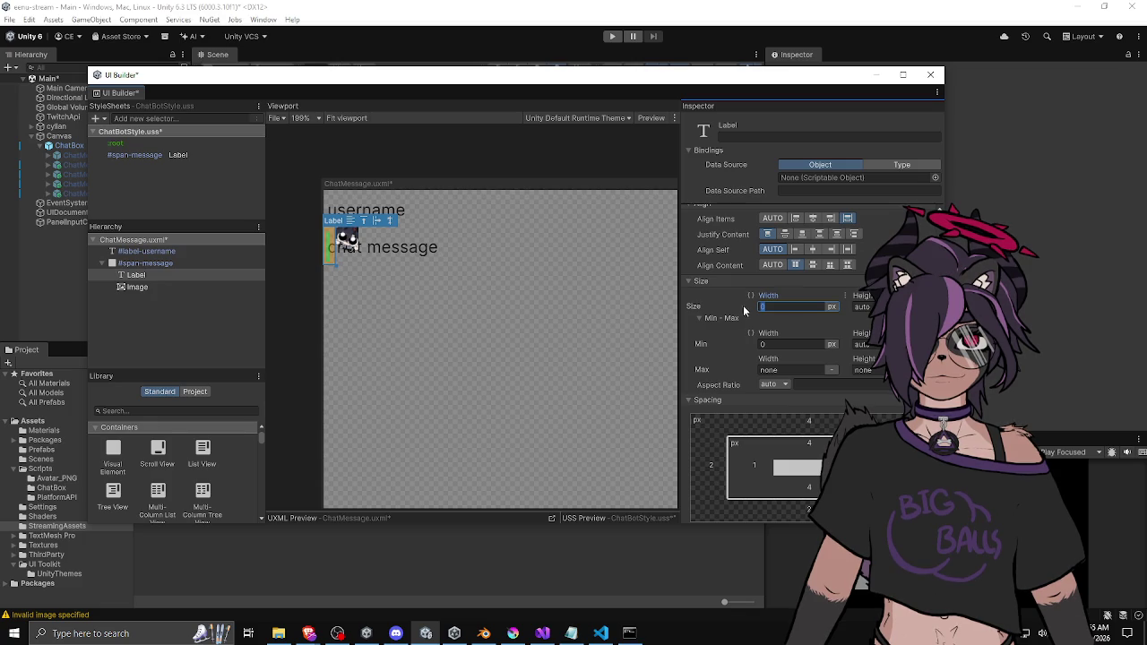
left_click(831, 307)
left_click(837, 342)
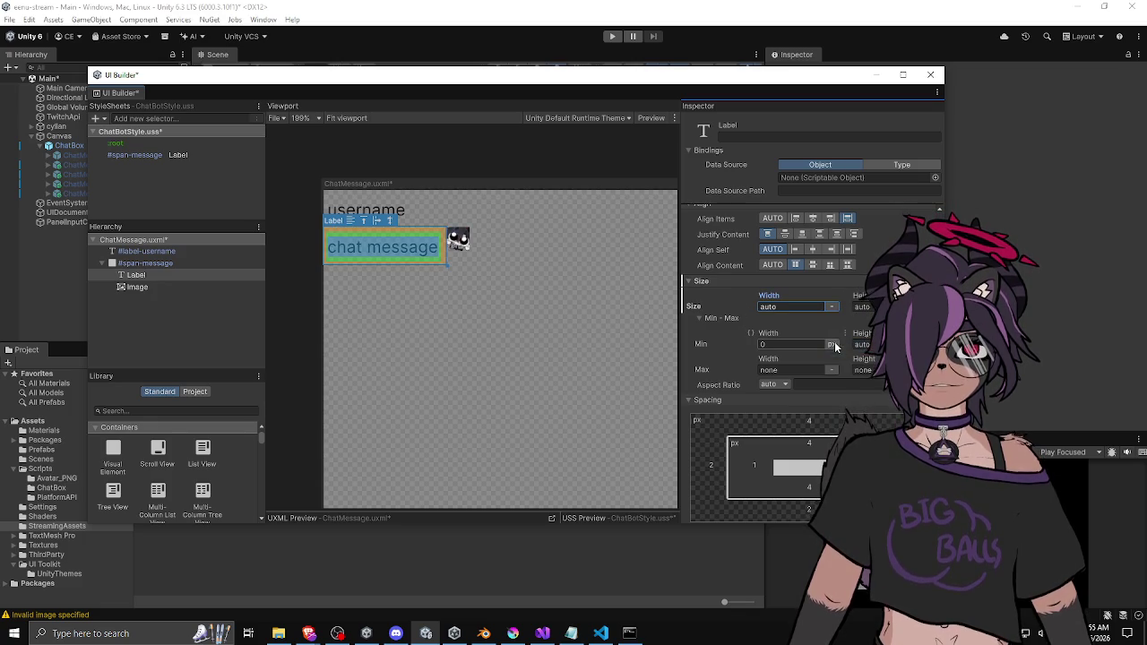
left_click(832, 345)
left_click(855, 382)
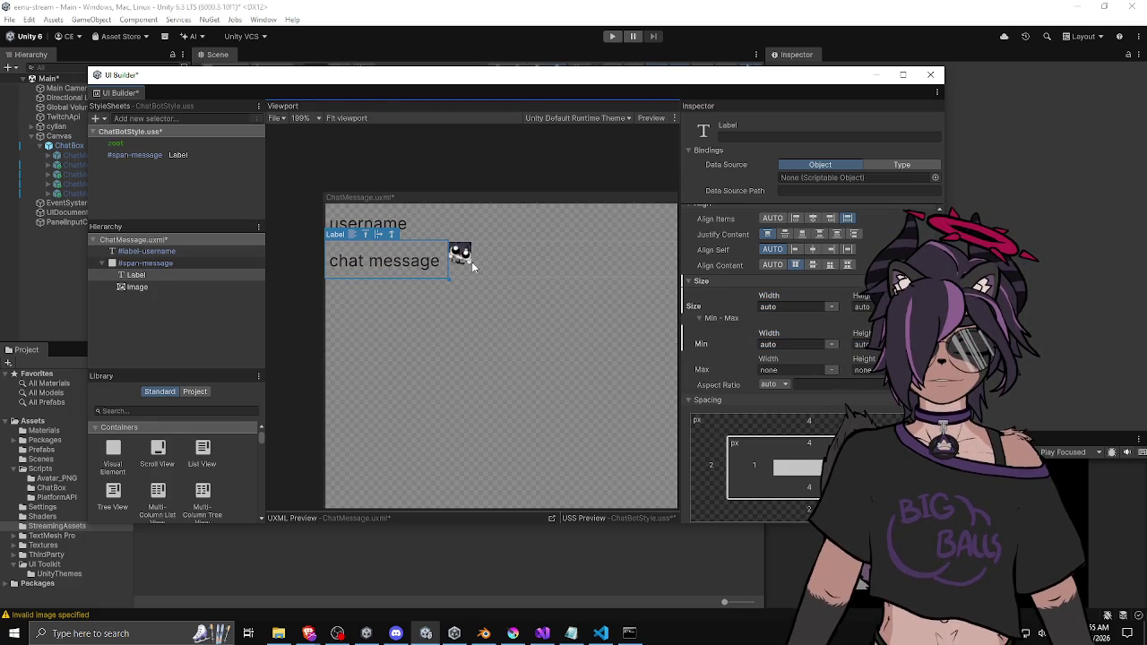
Check the emote image element, then reselect the chat message label
scroll(454, 264, "down", 1)
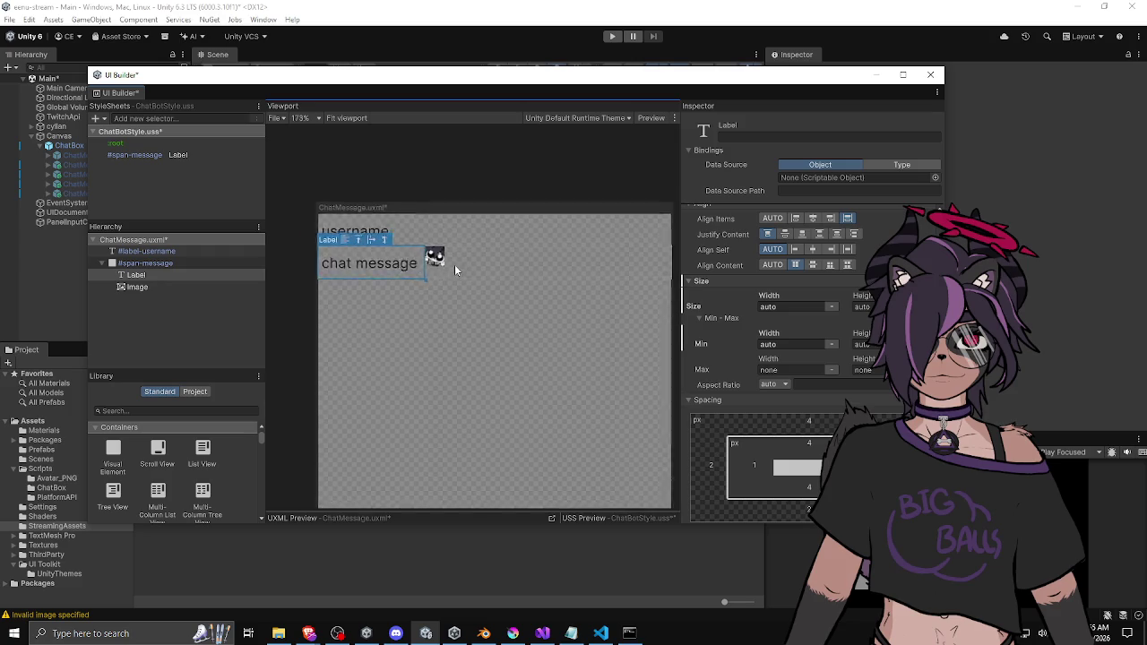
scroll(454, 265, "down", 5)
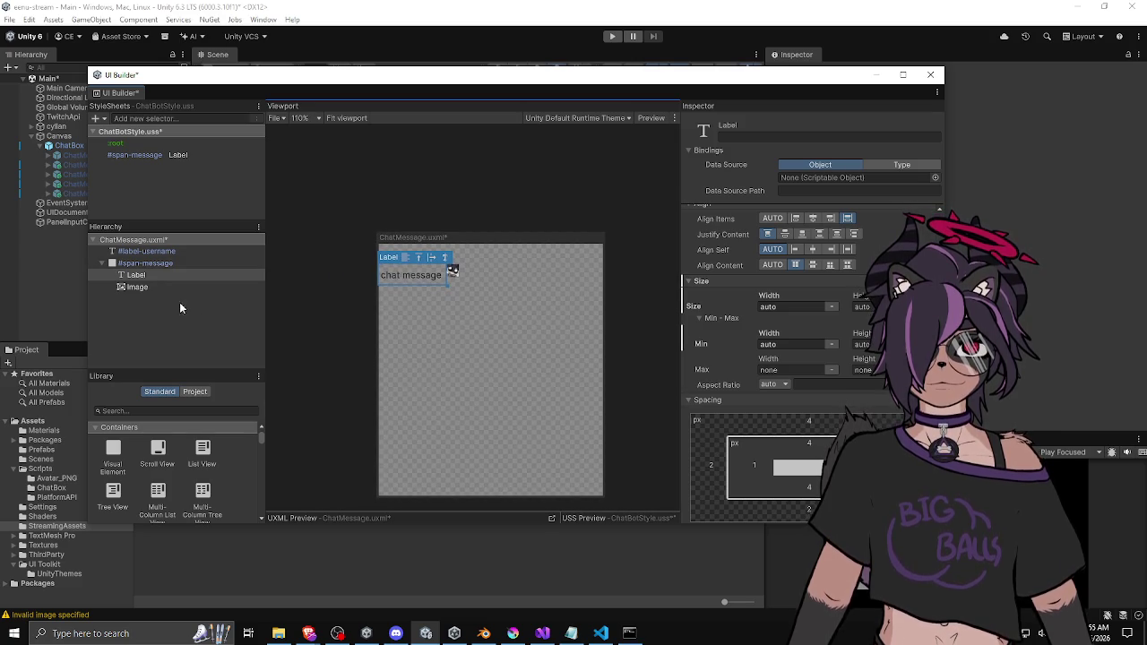
left_click(161, 275)
left_click(162, 287)
left_click(163, 274)
scroll(738, 243, "up", 5)
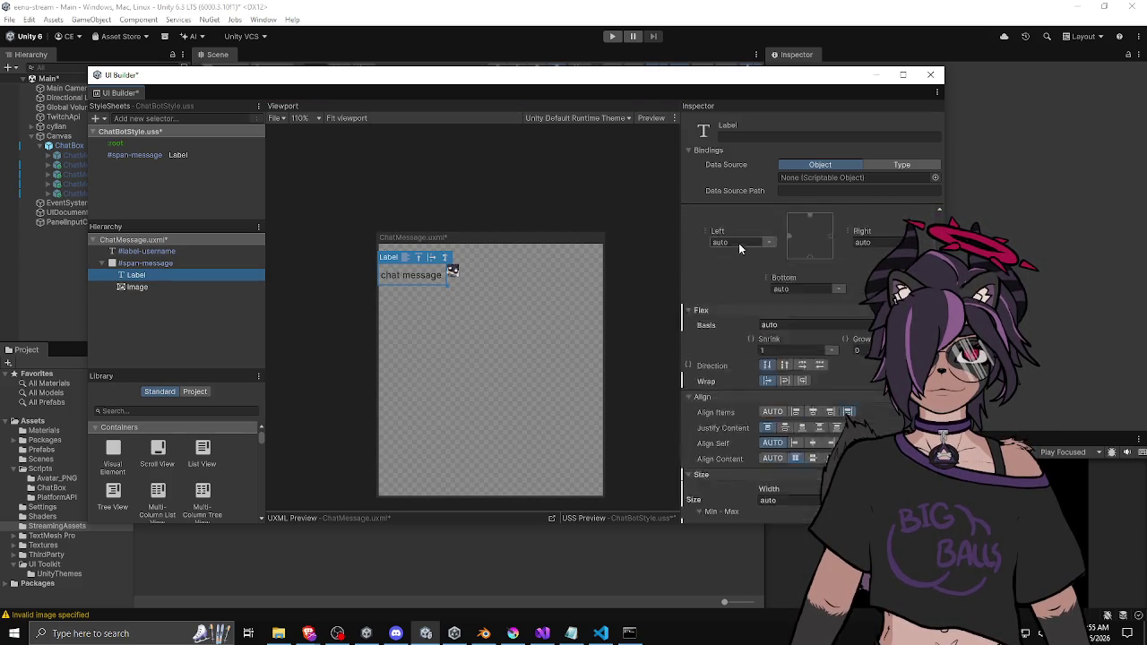
scroll(739, 243, "up", 5)
Change the label text to 'a long chat message with an emote' and duplicate the first emote image
left_click(849, 340)
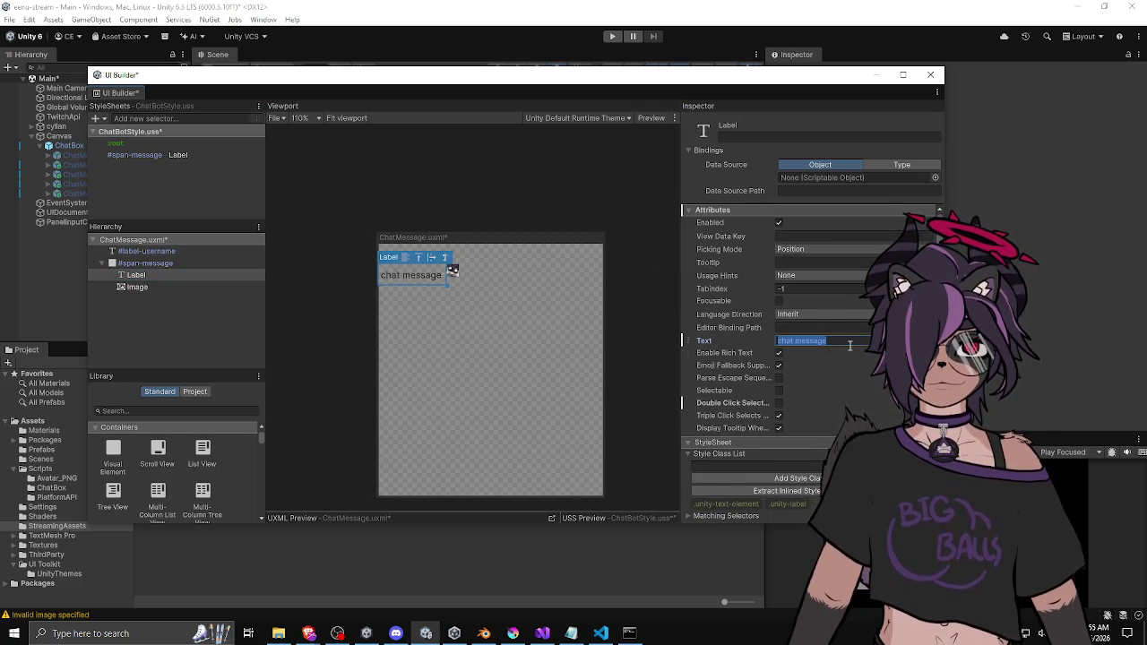
type("a l")
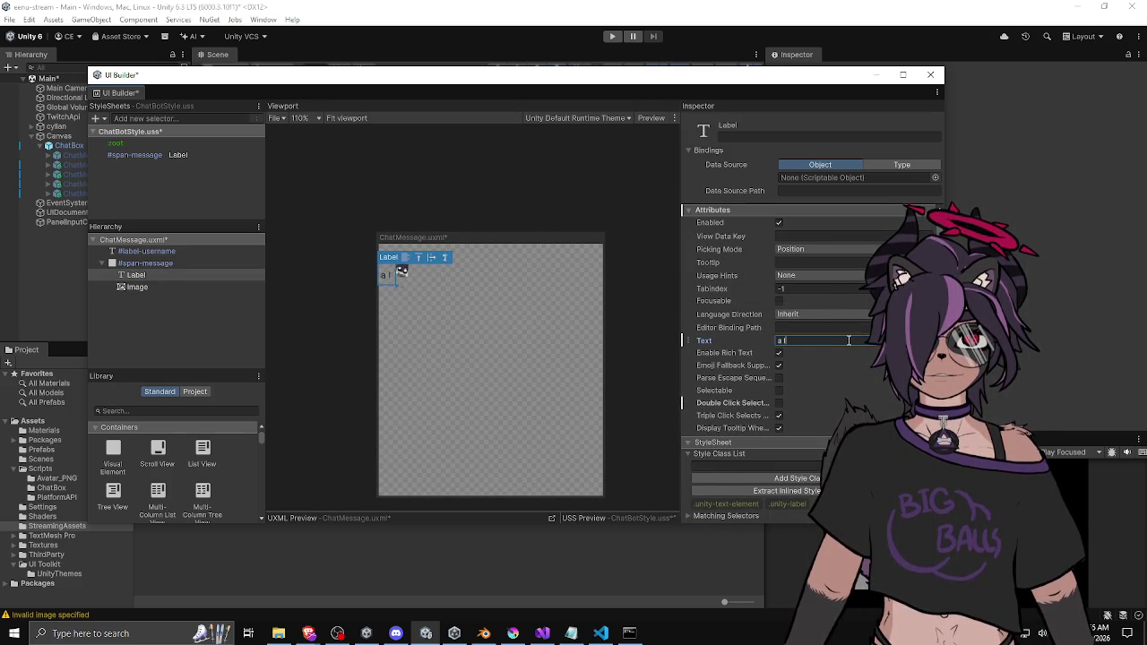
type("ong chat message wit")
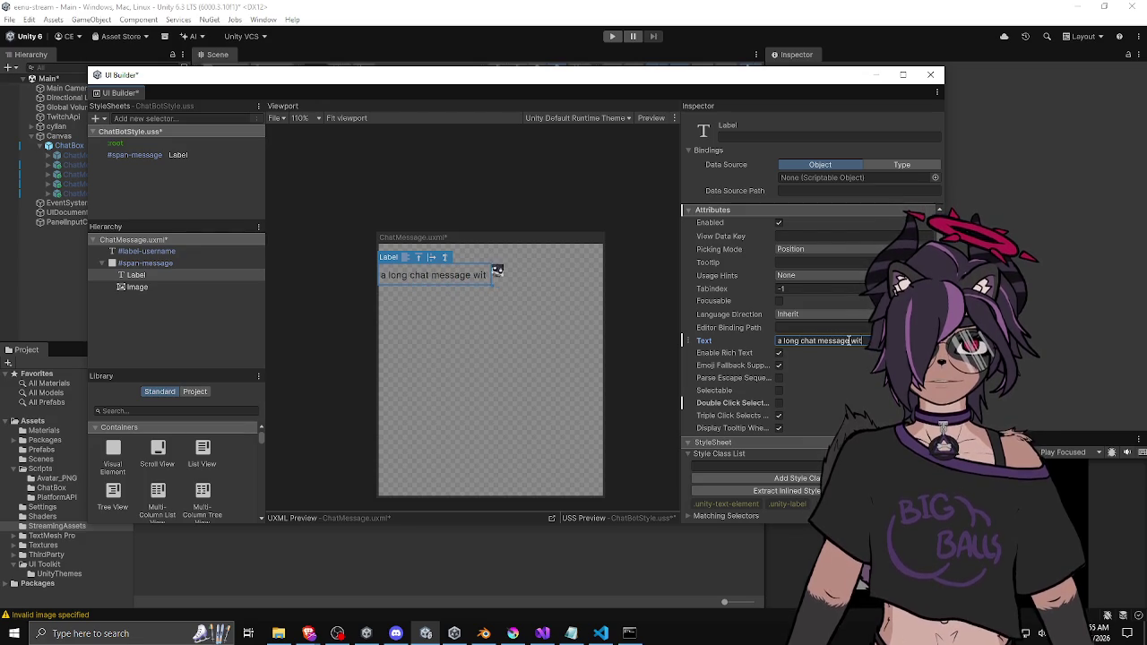
type("h an emote")
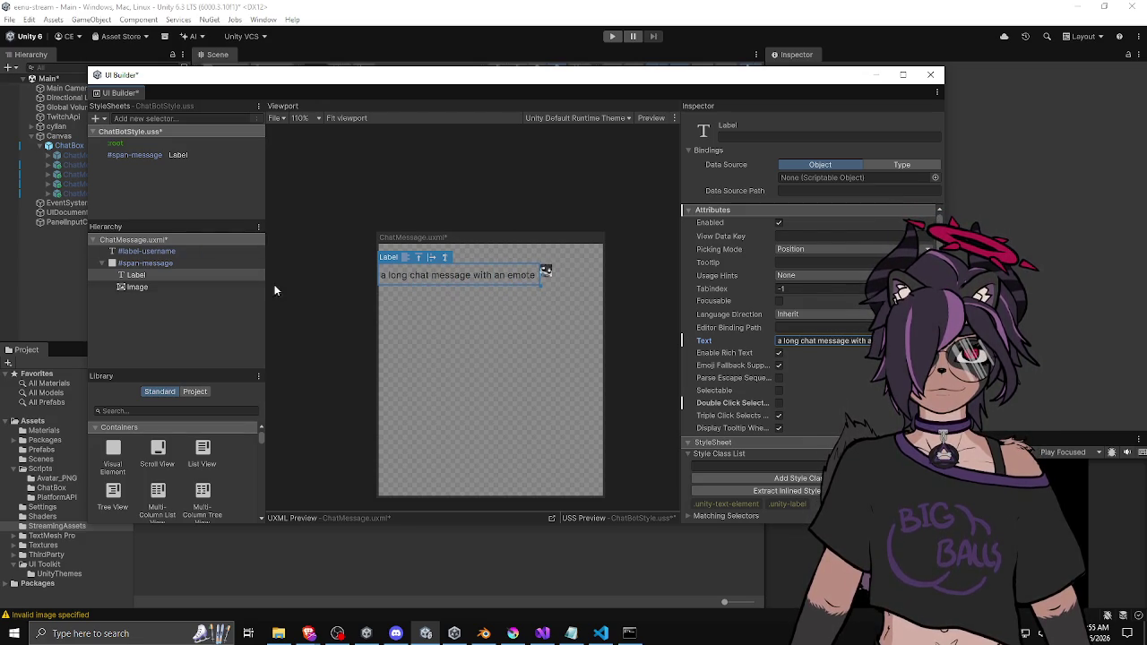
left_click(158, 288)
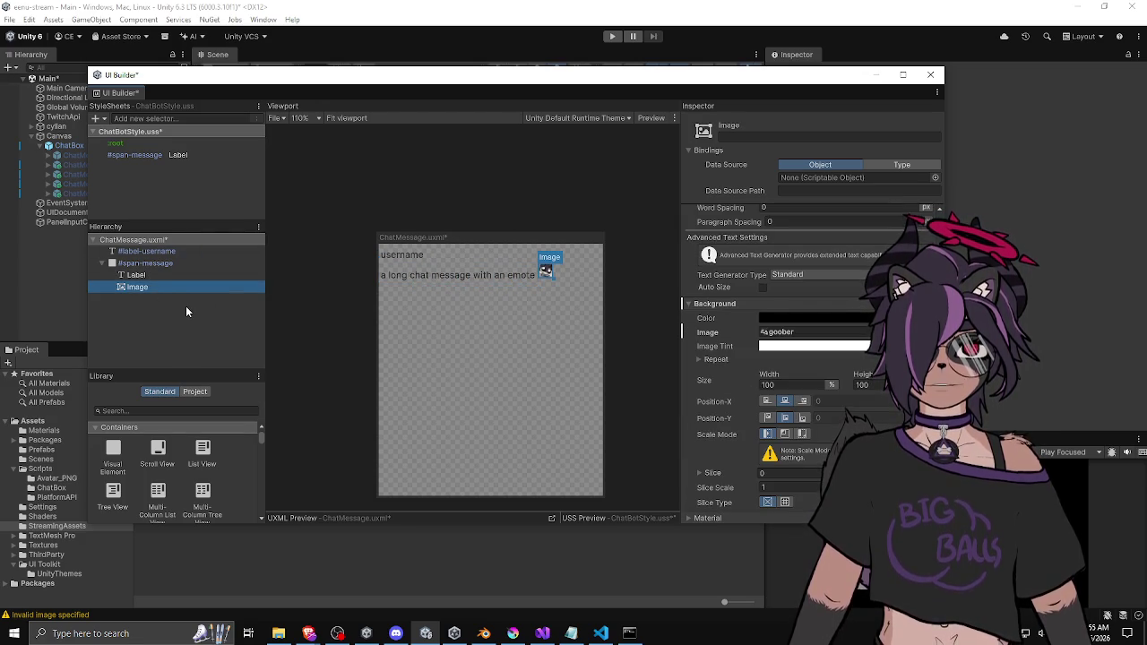
key("ctrl+d")
key("ctrl+d")
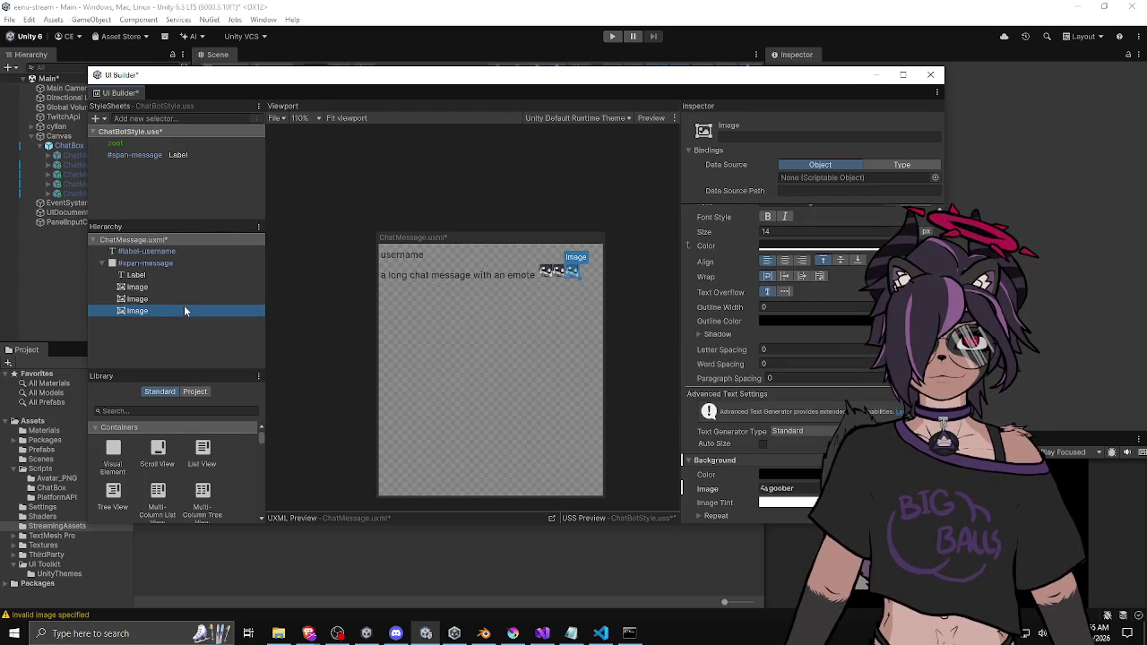
Move a label below the emote images and set its text to 'more text'
left_click_drag(143, 275, 140, 327)
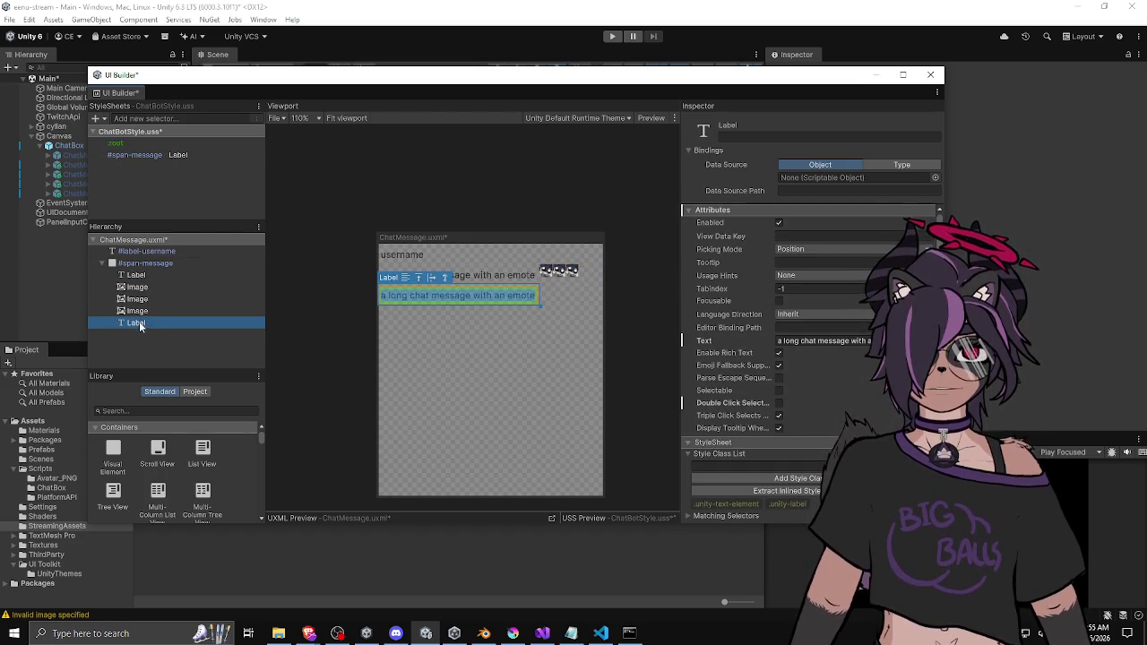
left_click(836, 341)
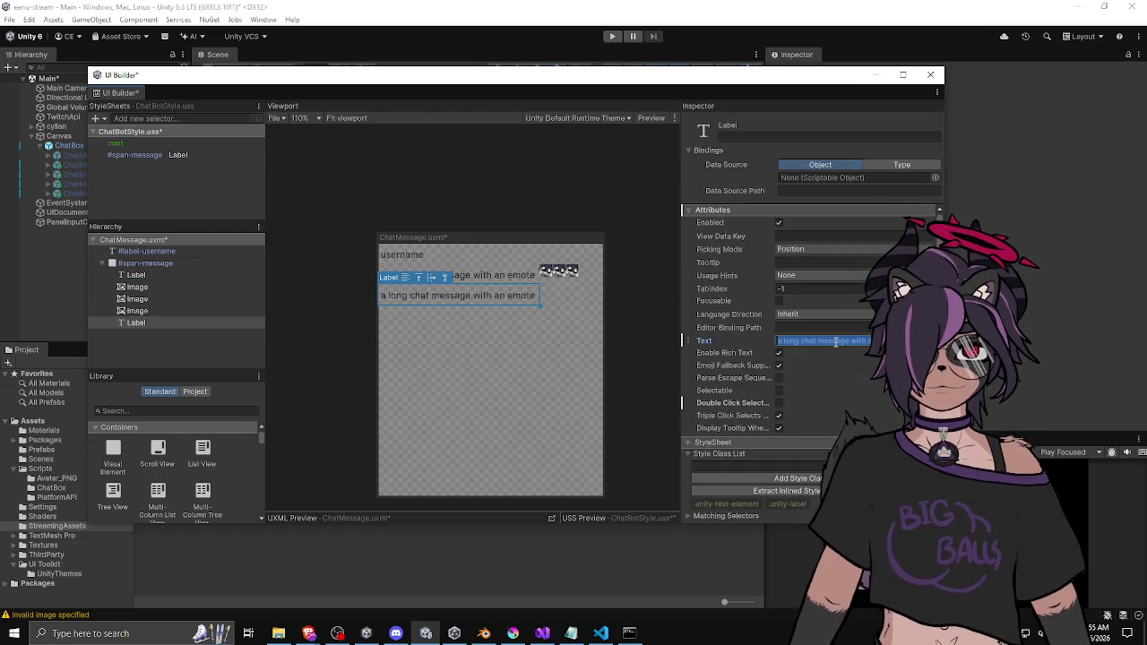
type("more text")
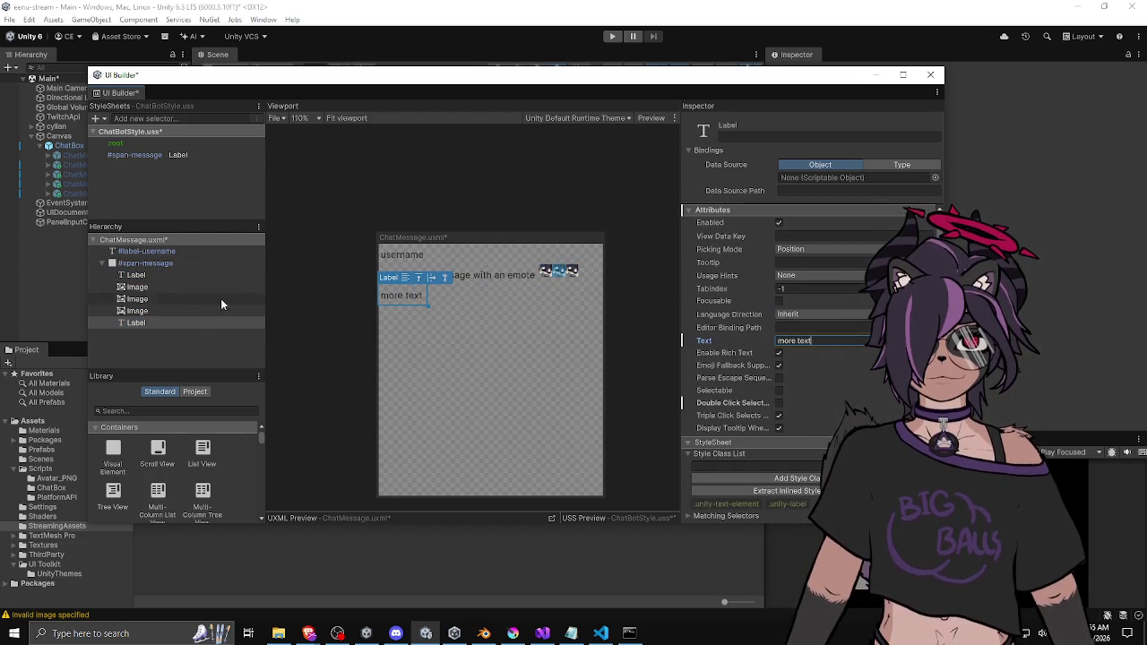
Duplicate the third emote twice and drag one into the first message's emote row
left_click(193, 306)
key("ctrl+d")
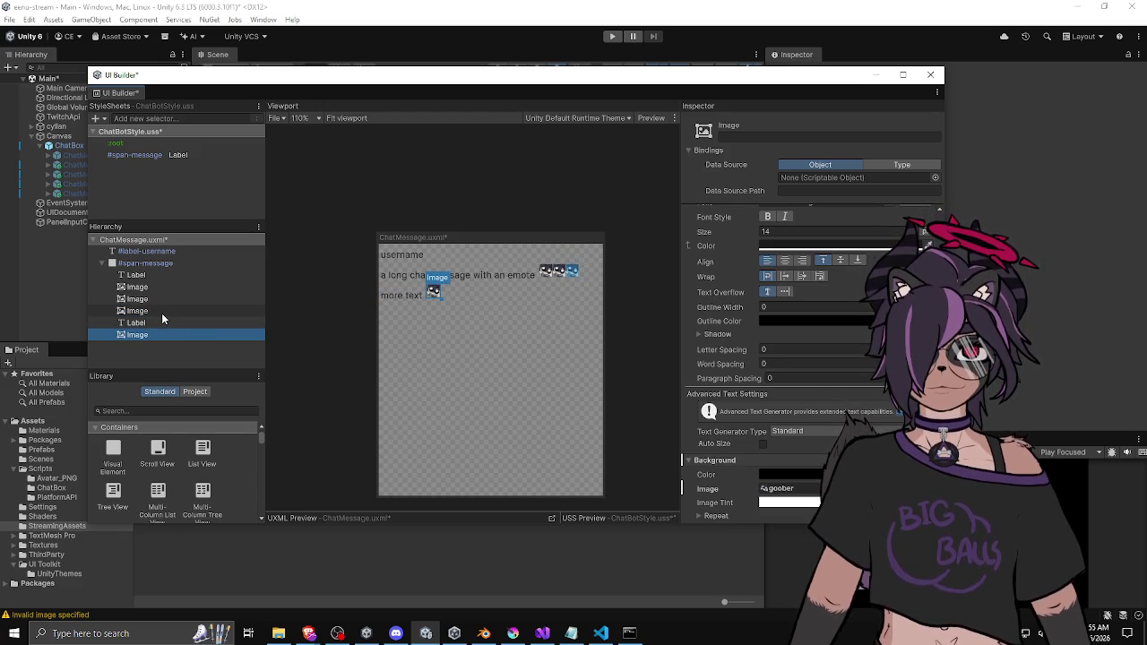
key("ctrl+d")
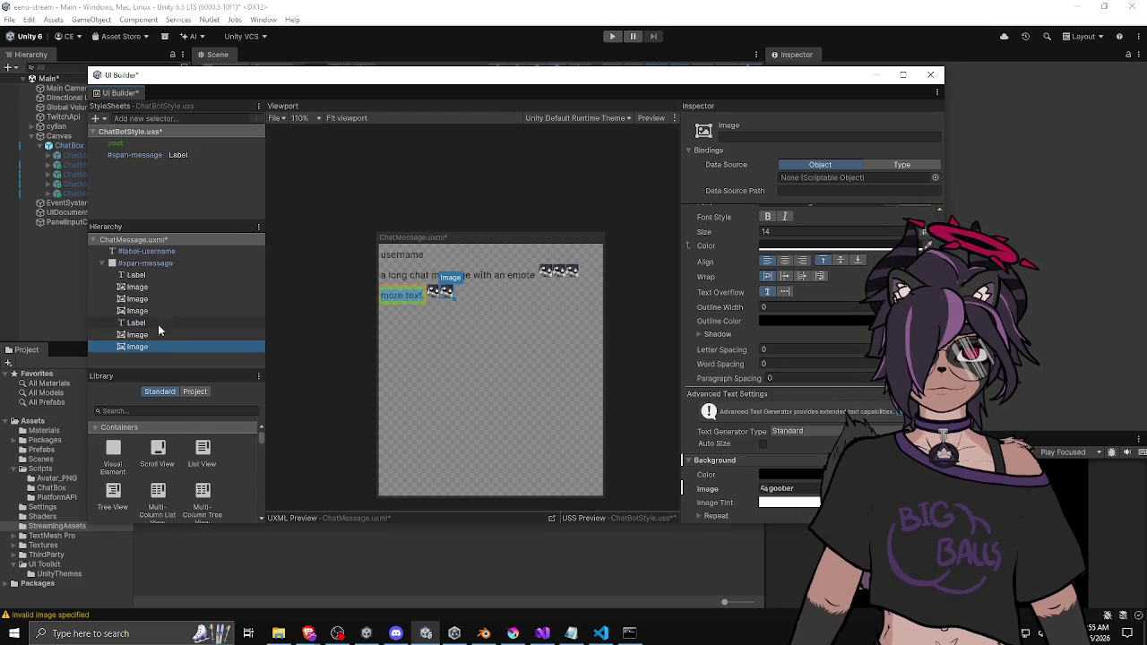
left_click(151, 334)
left_click_drag(153, 315, 137, 334)
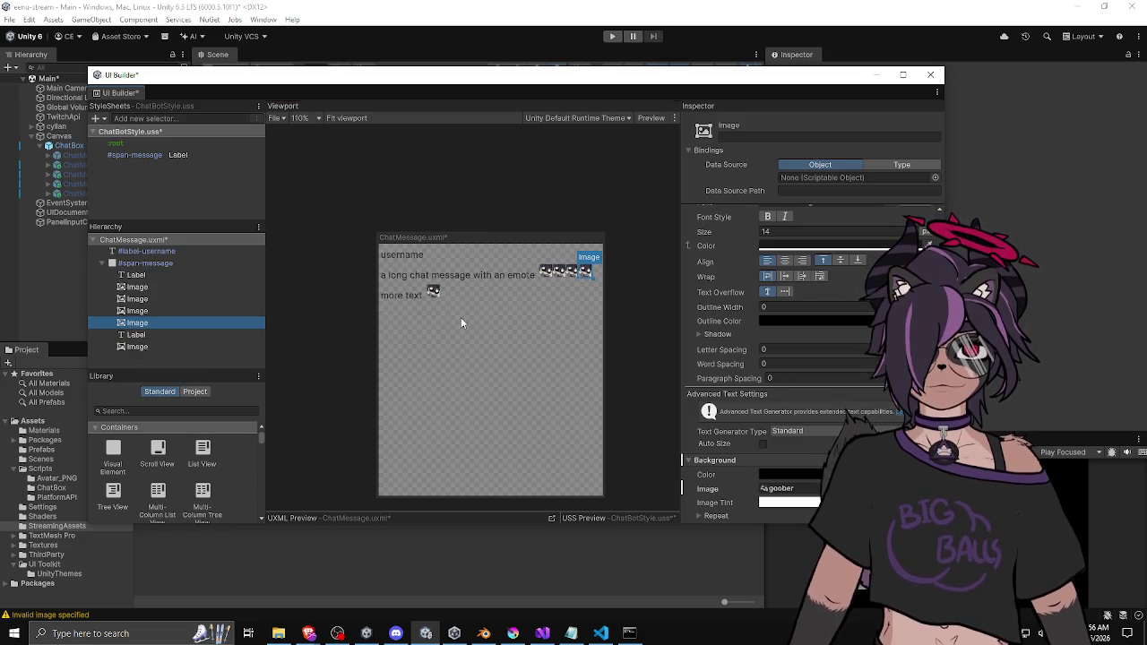
scroll(414, 244, "up", 2)
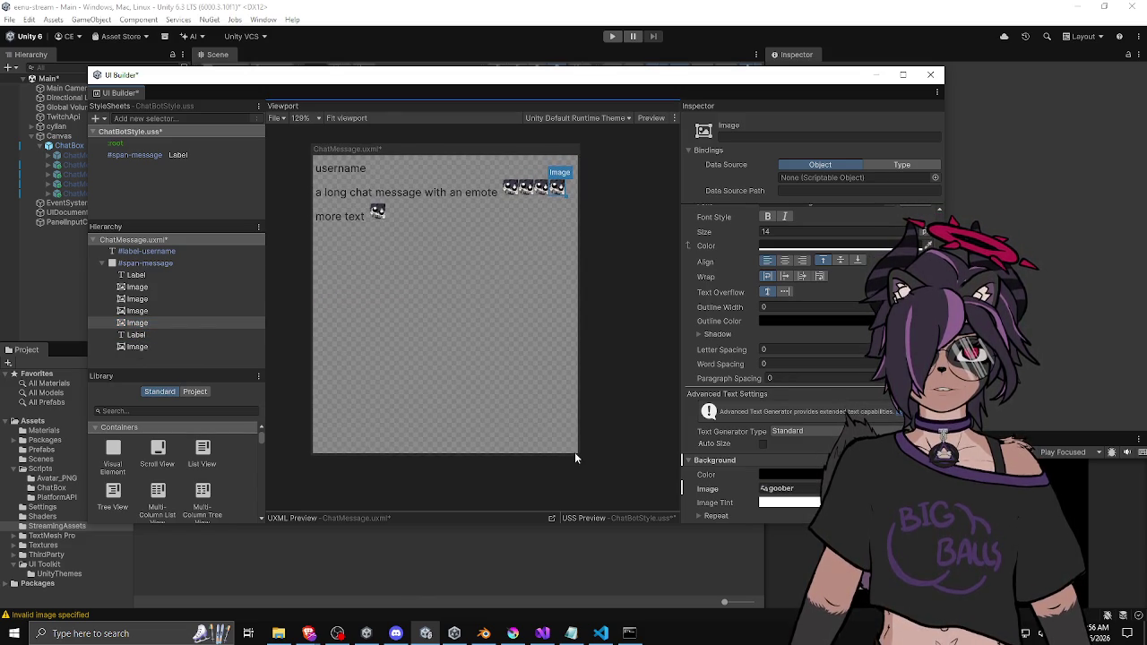
Shrink the ChatMessage canvas height and select the long chat message label
mouse_move(578, 453)
left_mouse_down()
mouse_move(582, 381)
mouse_move(427, 397)
mouse_move(620, 417)
mouse_move(543, 408)
mouse_move(459, 361)
mouse_move(610, 399)
mouse_move(445, 392)
mouse_move(583, 392)
mouse_move(522, 402)
mouse_move(637, 420)
mouse_move(517, 418)
mouse_move(602, 421)
left_mouse_up()
scroll(477, 248, "up", 1)
scroll(477, 248, "down", 1)
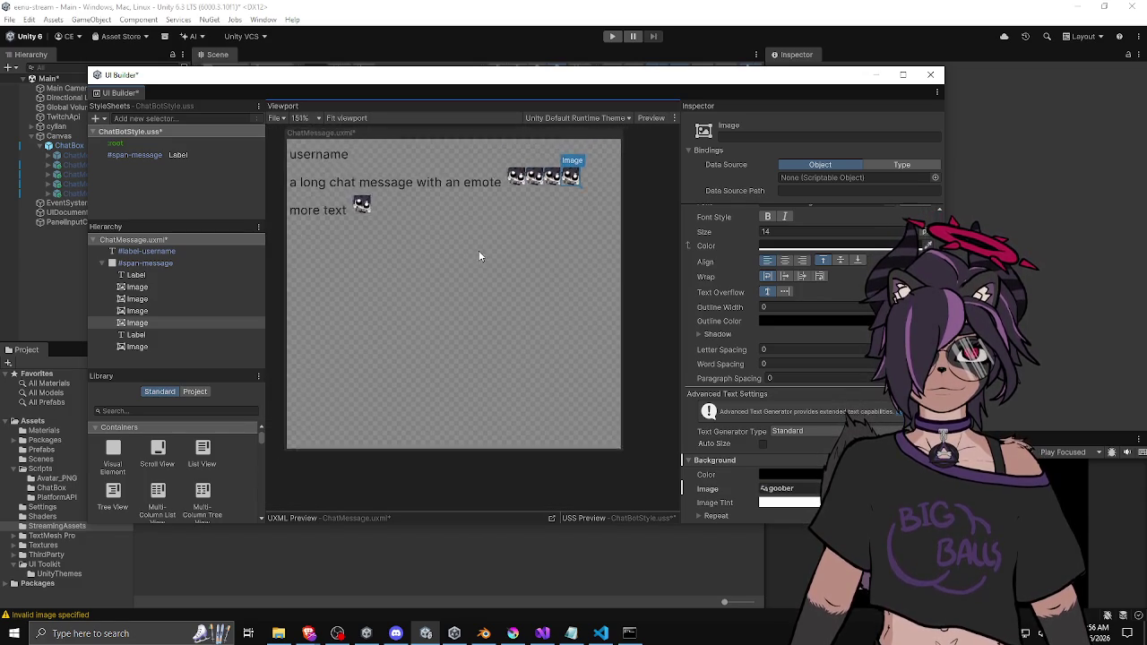
left_click(452, 187)
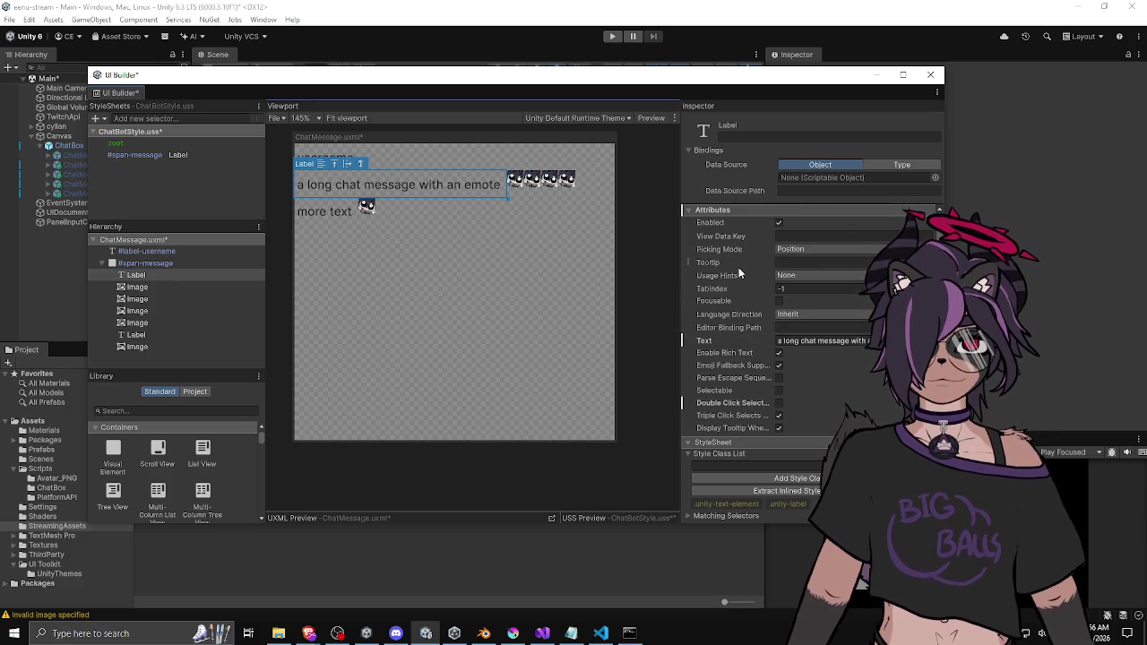
Unset the label's inline Flex Basis and Wrap overrides
scroll(738, 267, "down", 3)
scroll(769, 245, "up", 3)
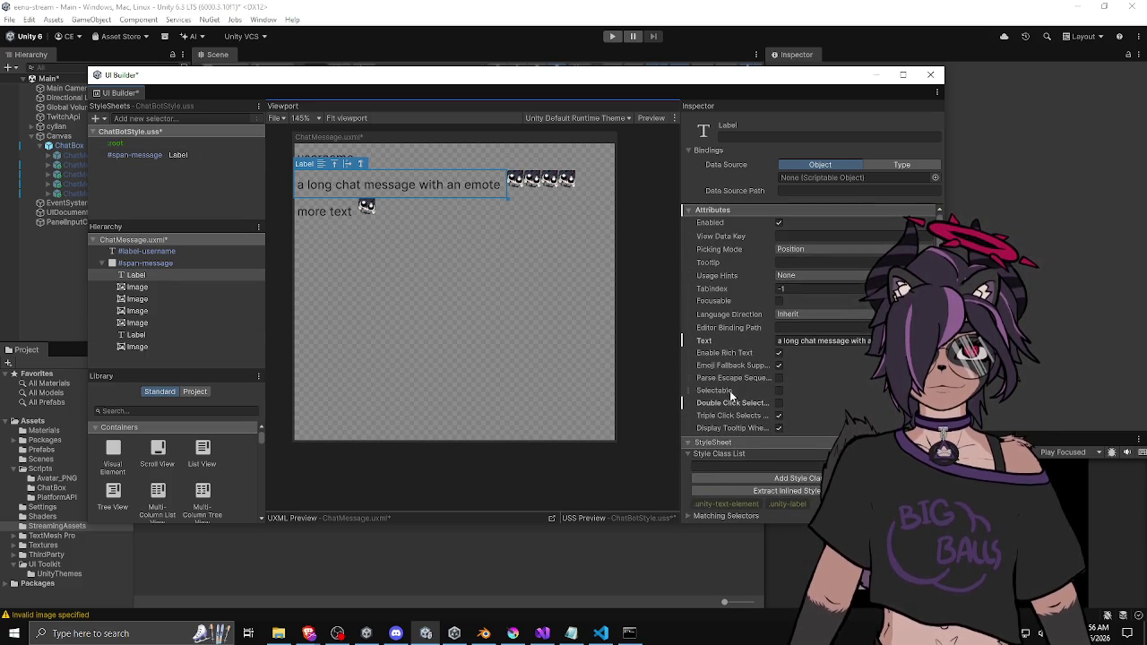
scroll(733, 403, "down", 3)
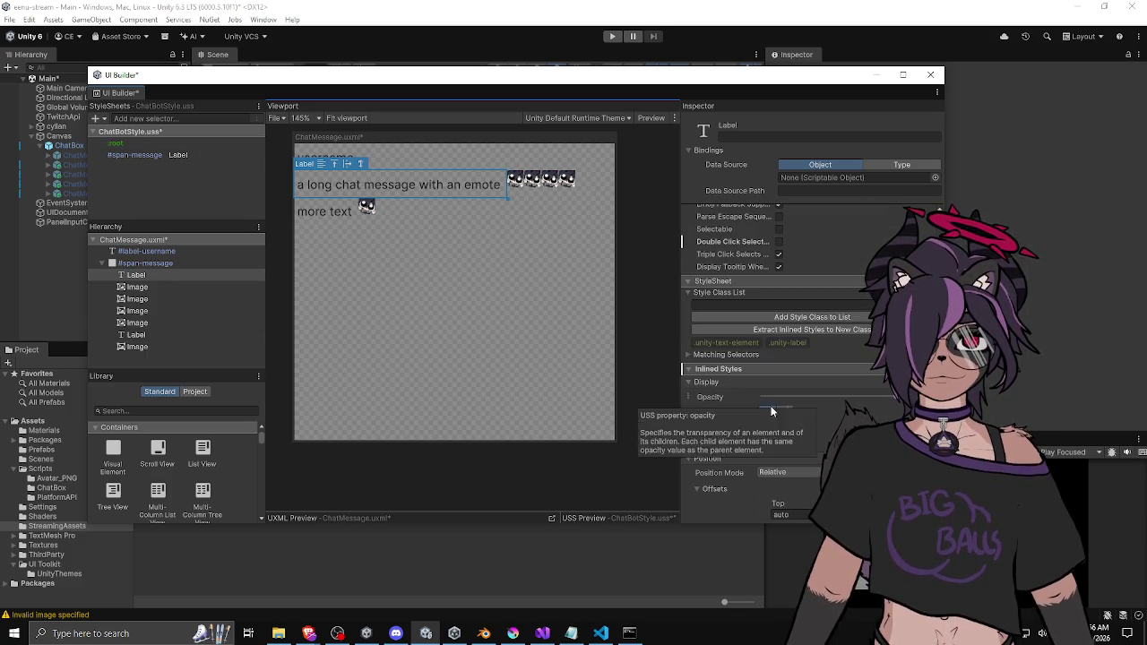
left_click(692, 369)
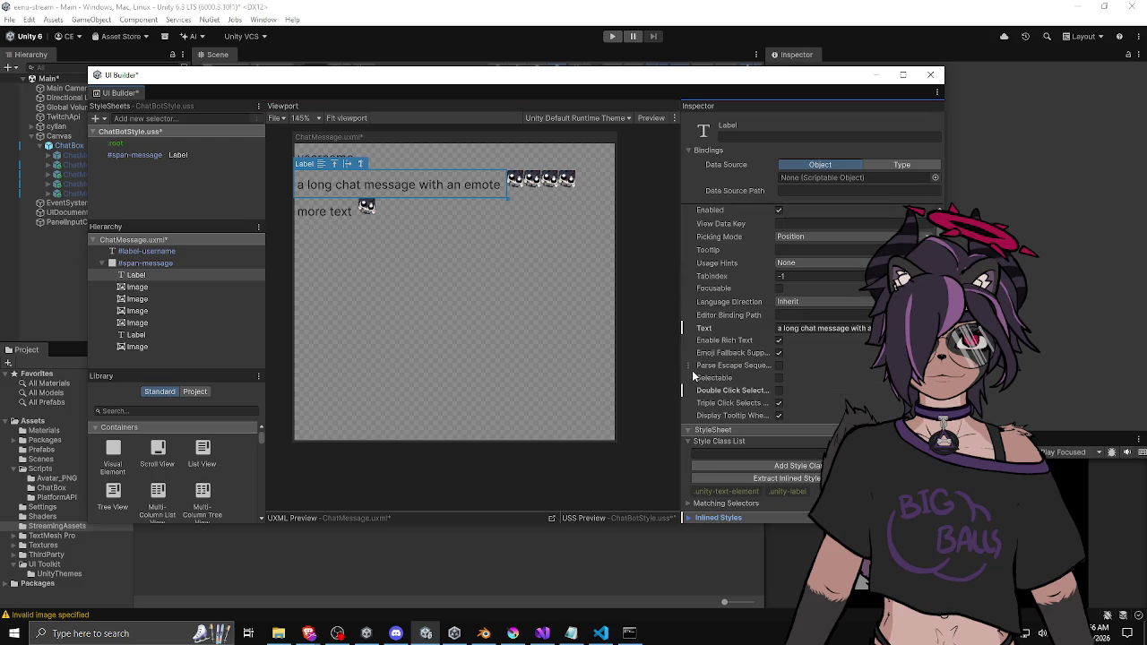
left_click(688, 517)
scroll(753, 289, "down", 5)
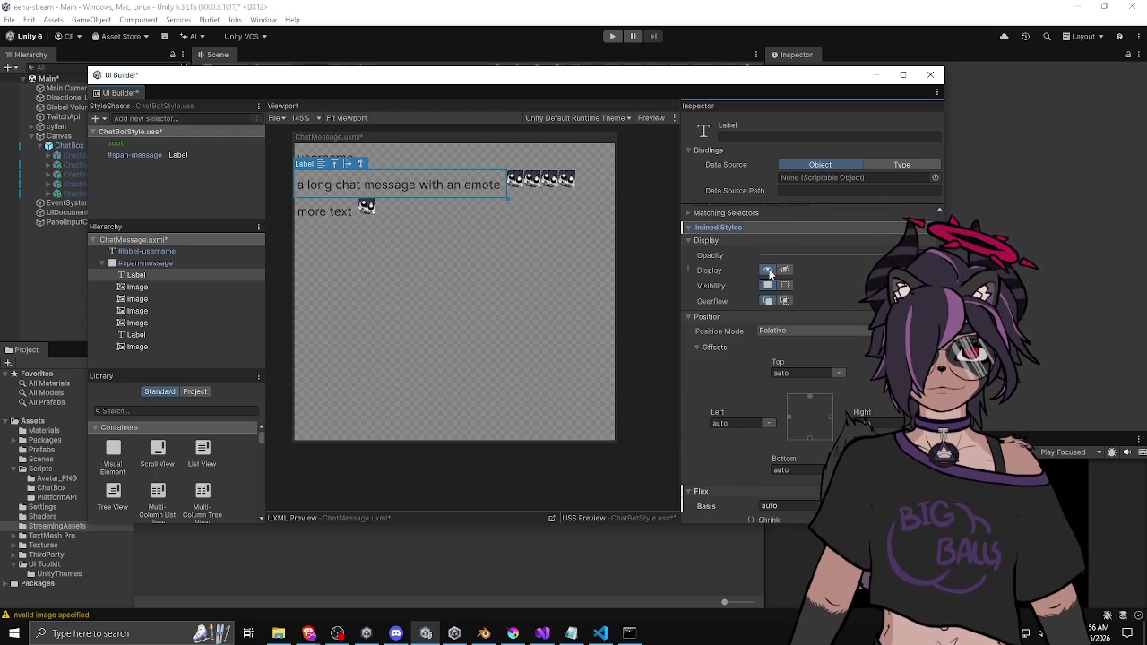
scroll(728, 290, "down", 3)
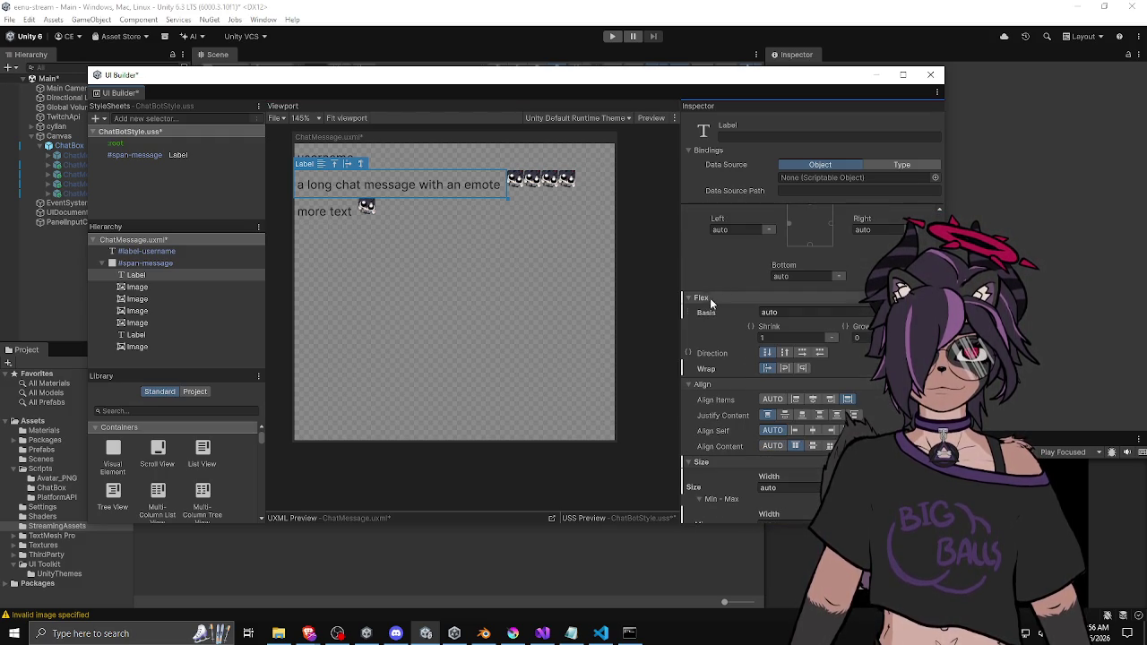
right_click(707, 315)
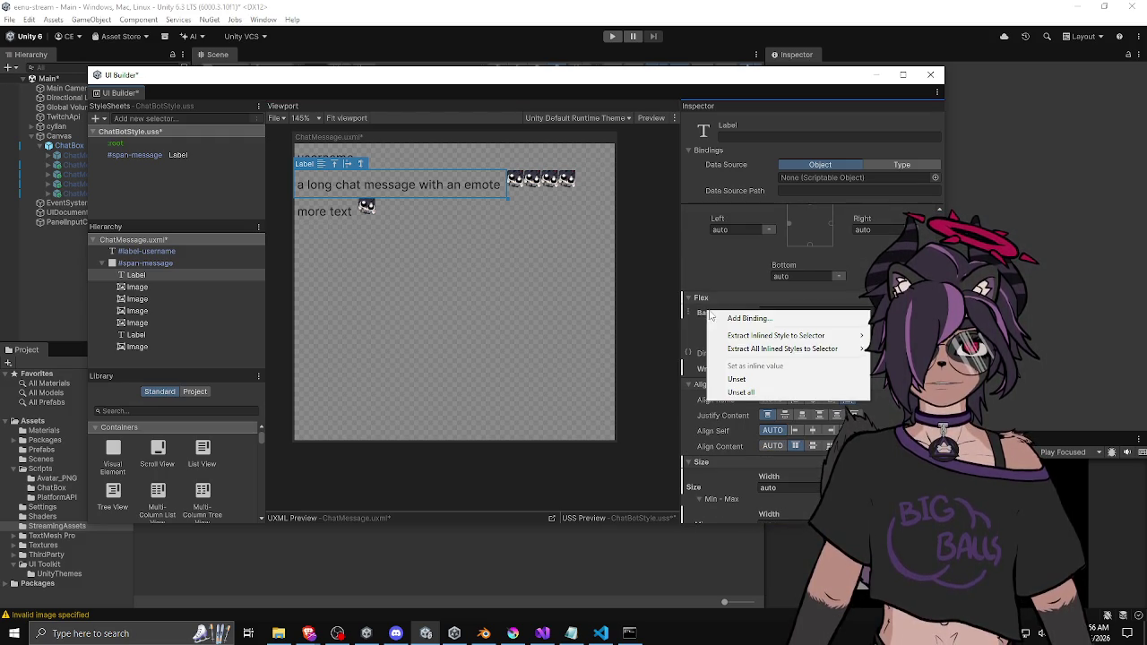
left_click(727, 376)
right_click(705, 372)
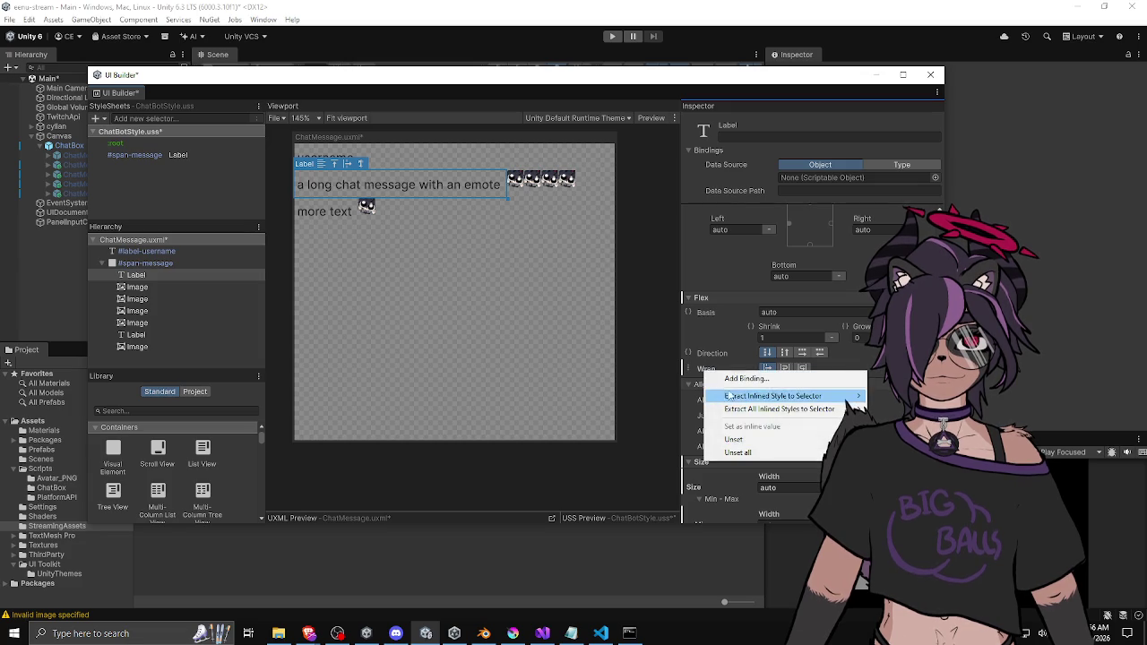
left_click(743, 436)
Set the label's Width and Min Width to 0 px, then view the #span-message Label selector
scroll(713, 359, "down", 3)
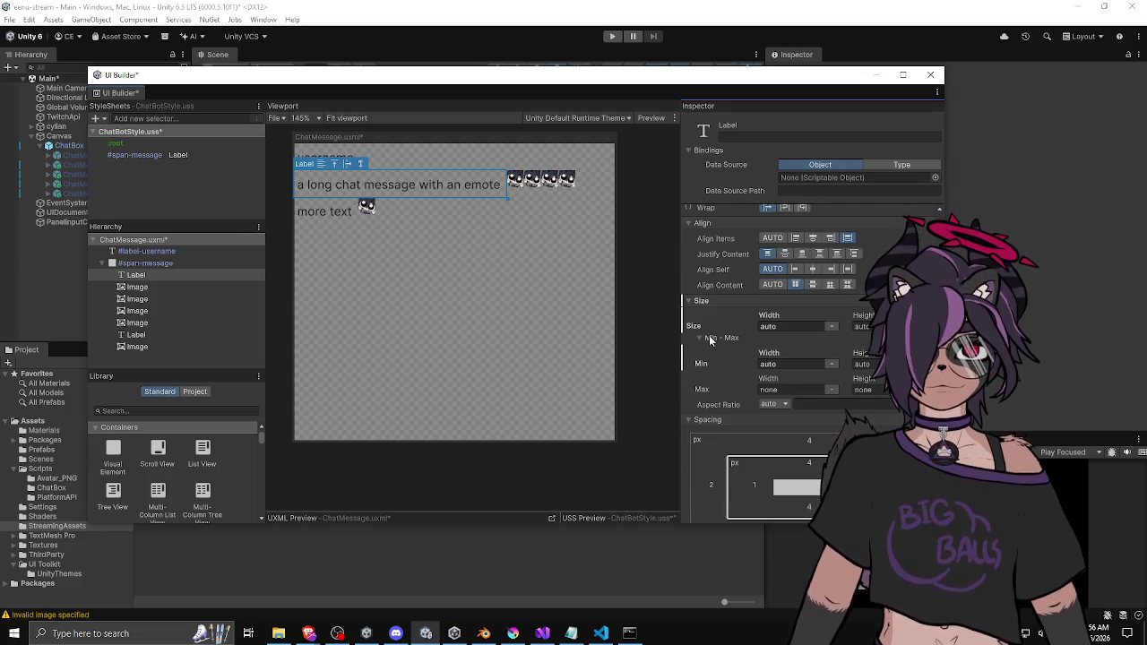
right_click(699, 326)
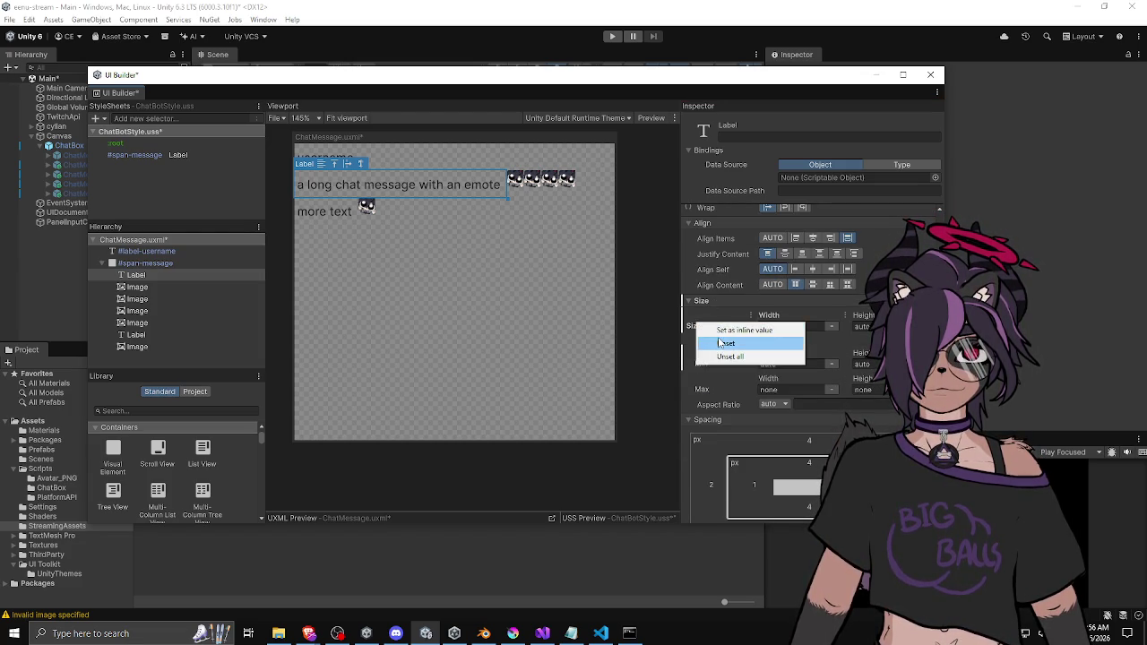
left_click(721, 344)
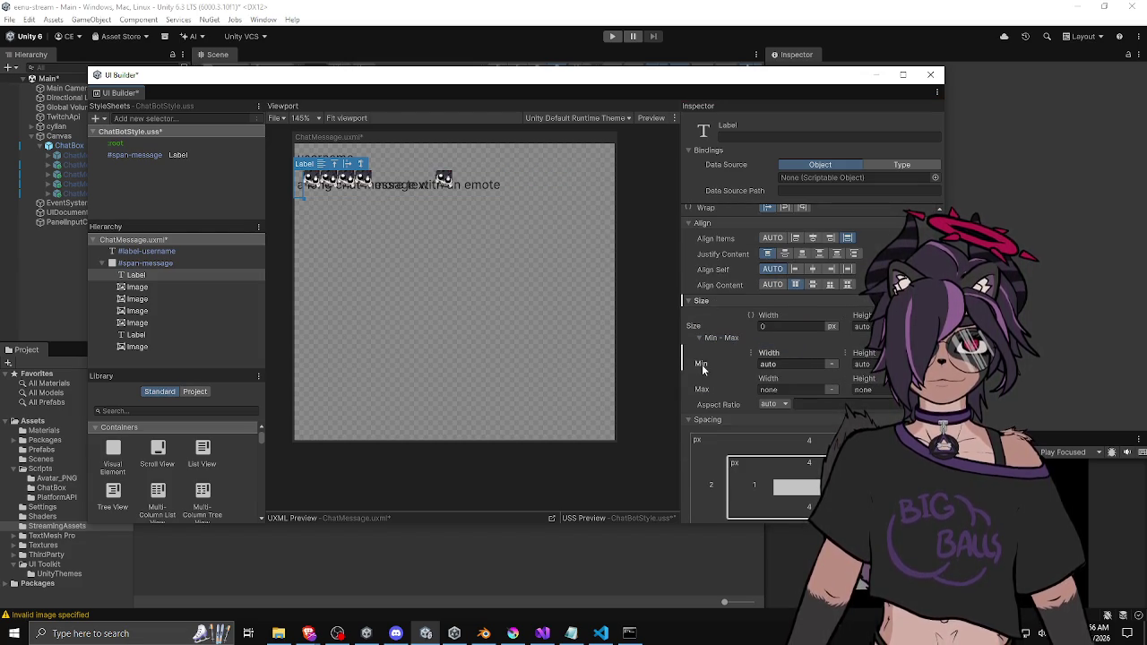
right_click(704, 367)
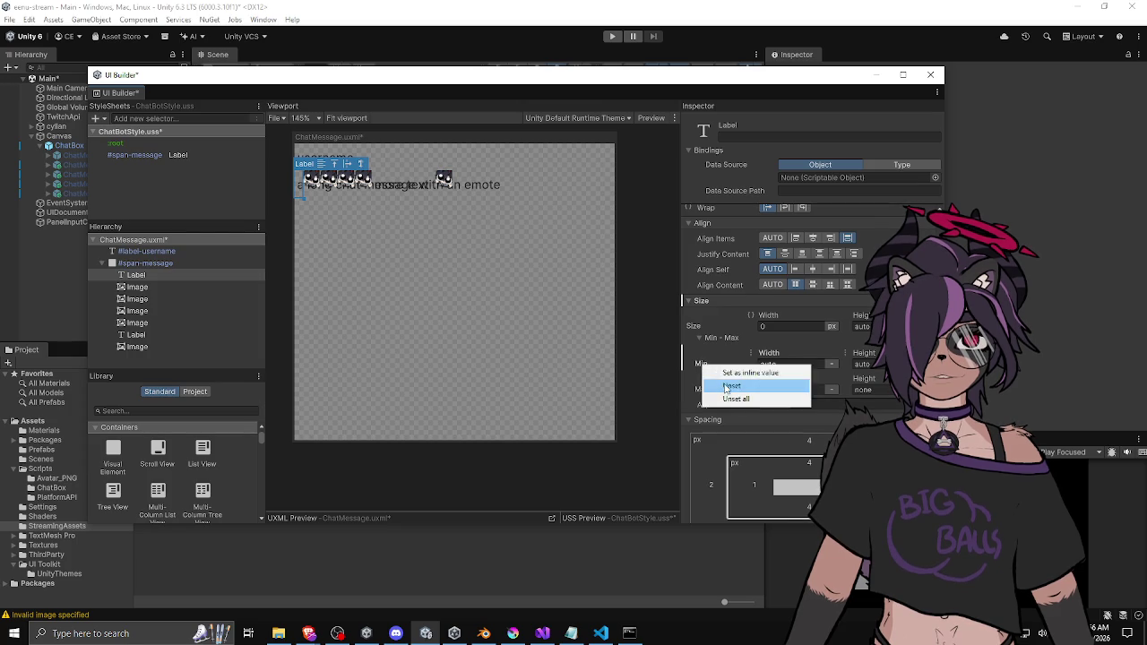
left_click(731, 387)
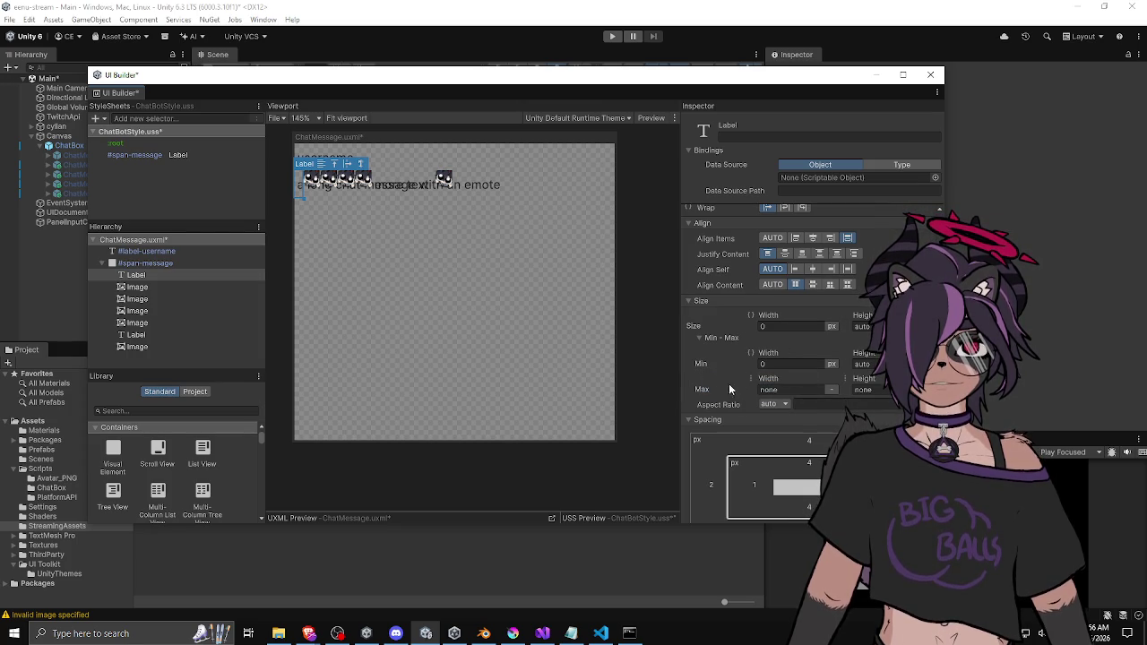
left_click(184, 156)
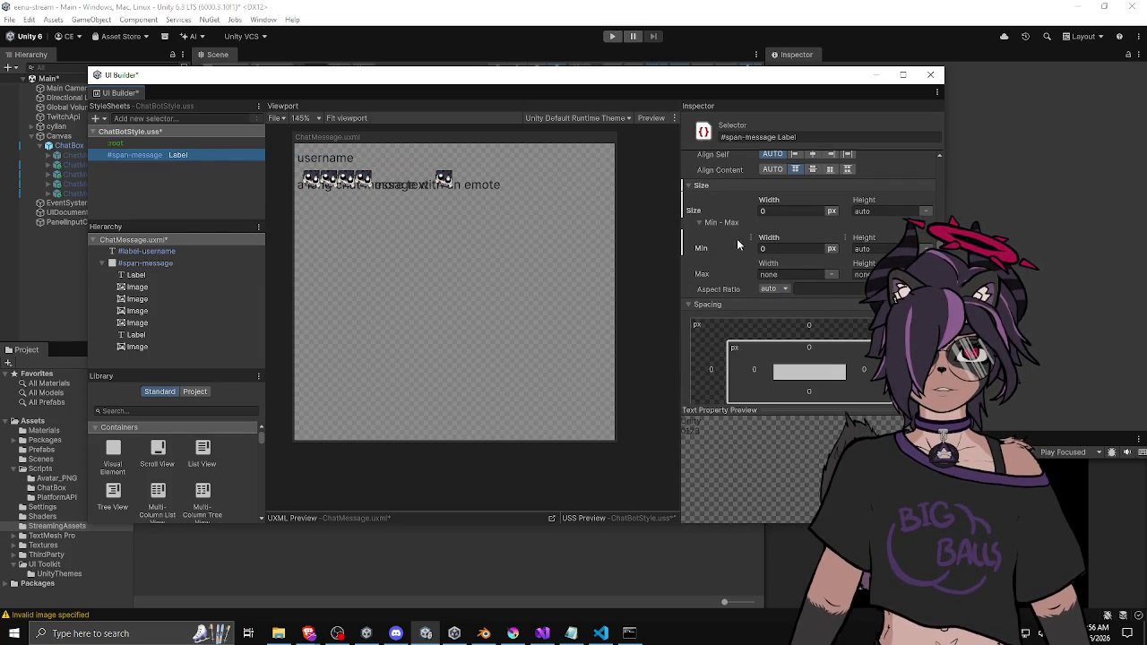
Remove the forced Width from the #span-message Label selector
left_click(793, 211)
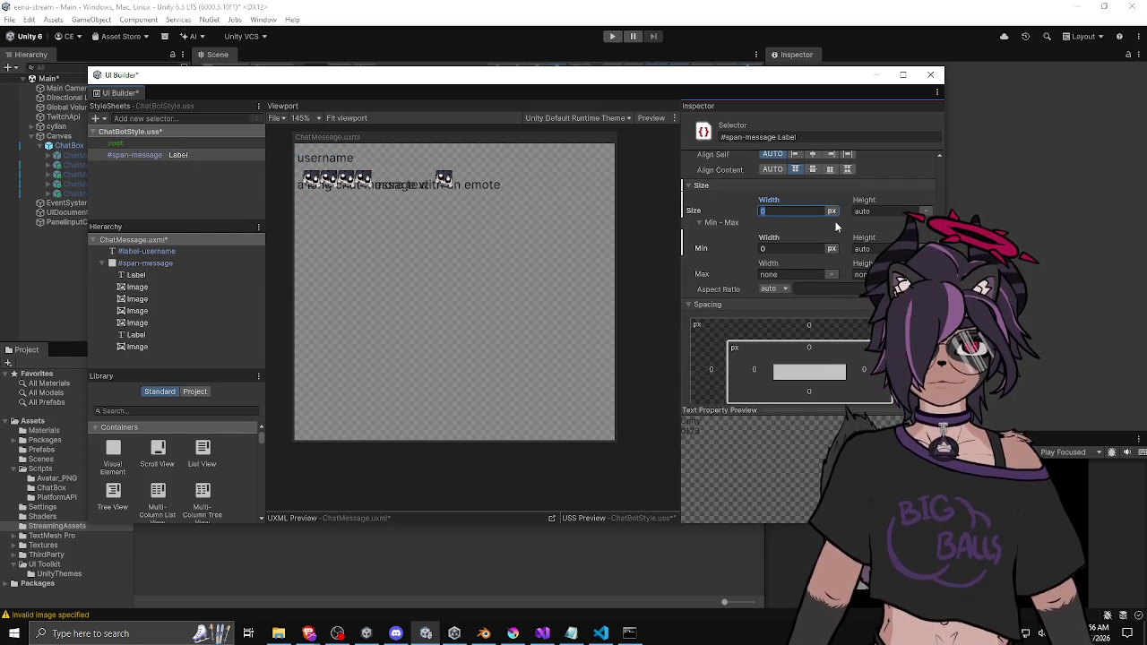
right_click(697, 212)
left_click(719, 234)
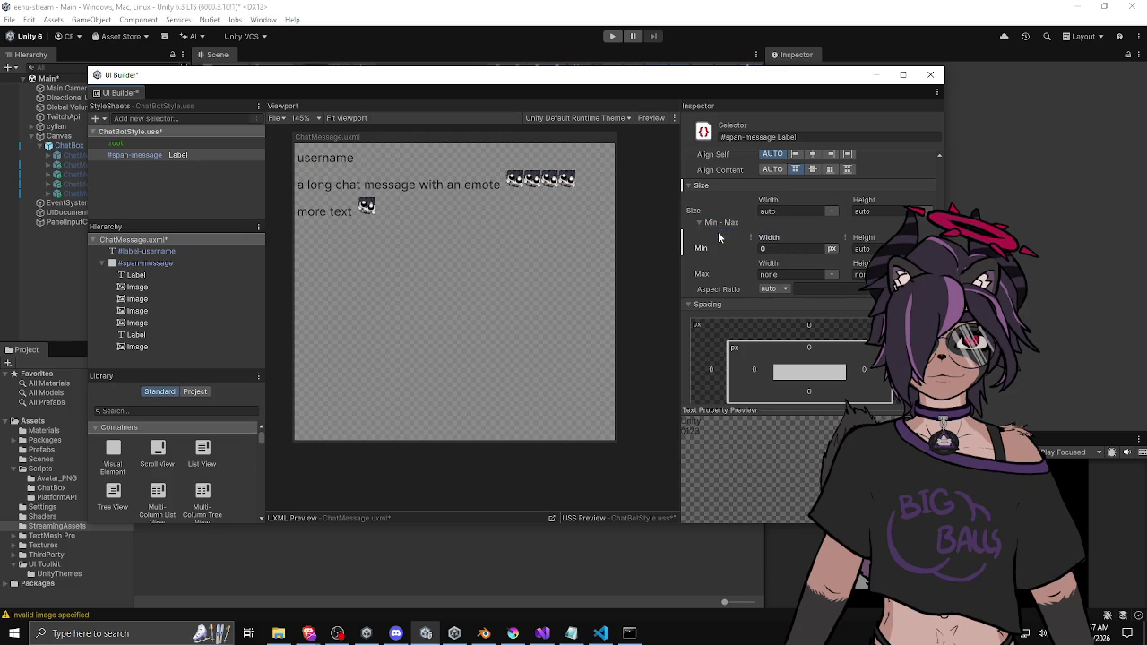
right_click(706, 249)
left_click(715, 253)
Unset the selector's Flex Direction and Wrap values
scroll(717, 251, "down", 3)
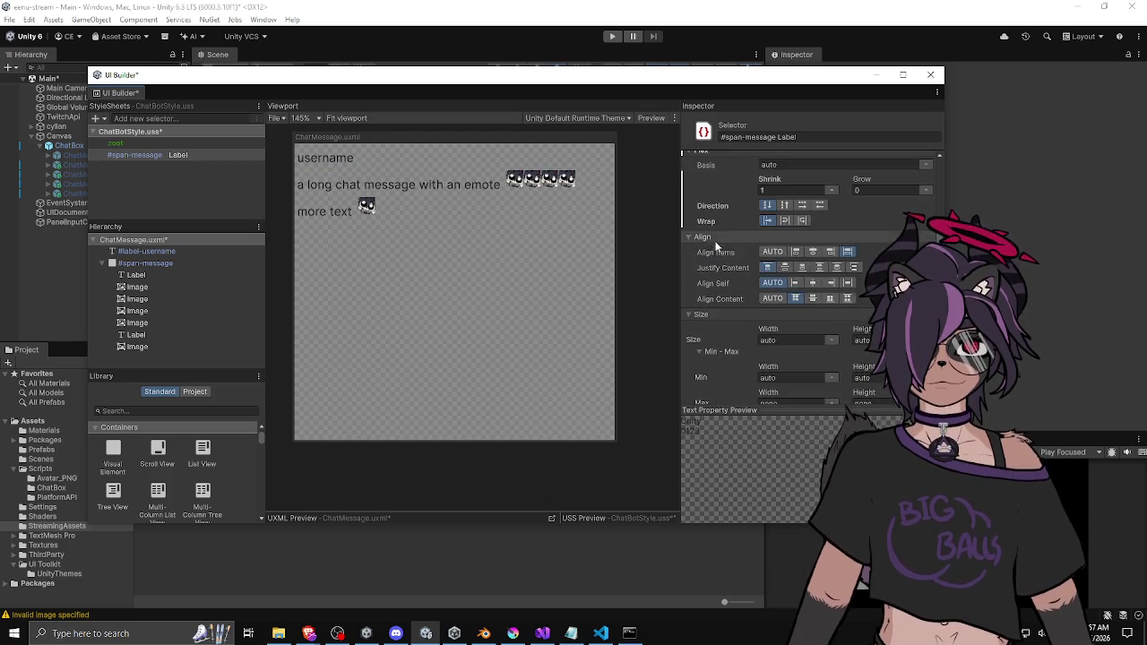
scroll(720, 233, "up", 5)
scroll(721, 233, "up", 2)
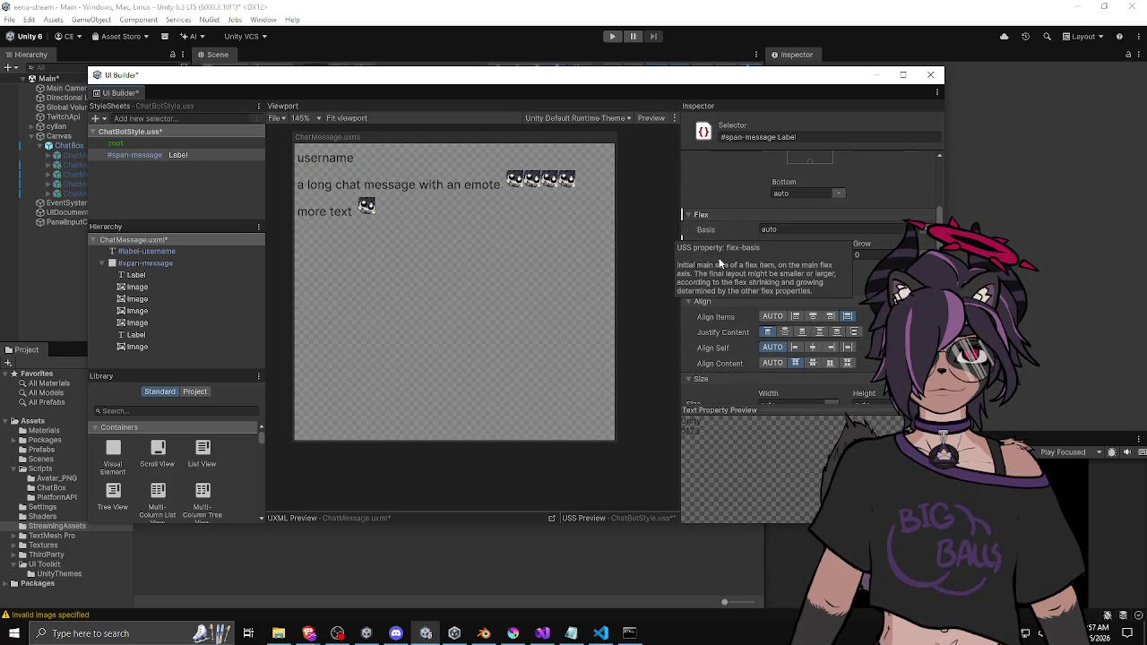
right_click(863, 240)
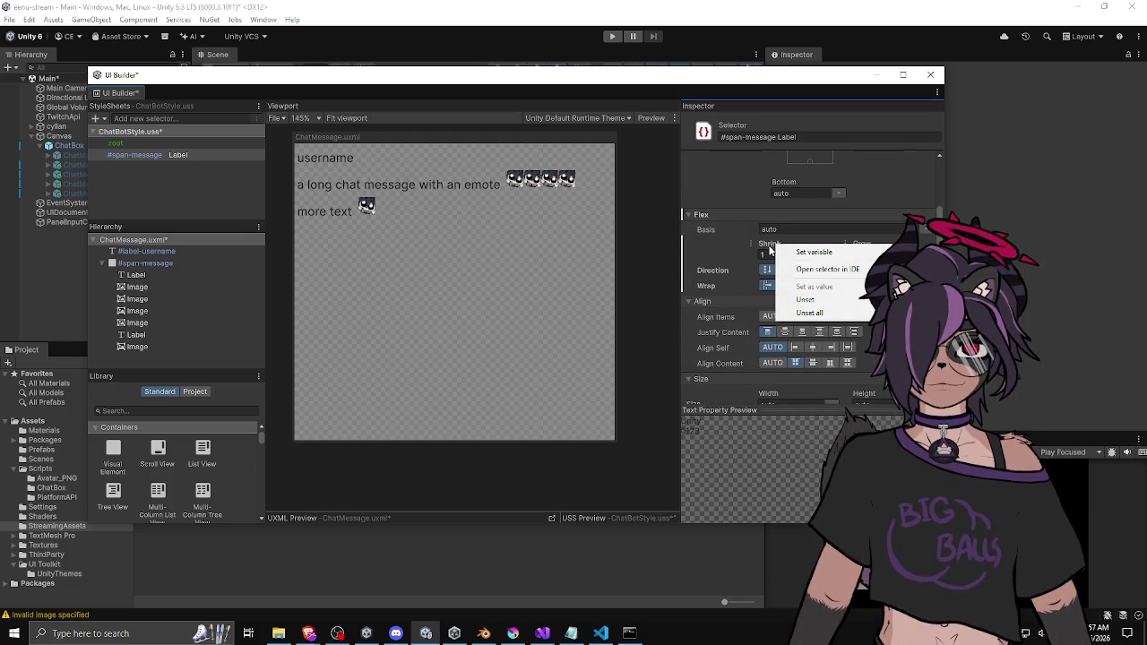
left_click(882, 293)
right_click(711, 267)
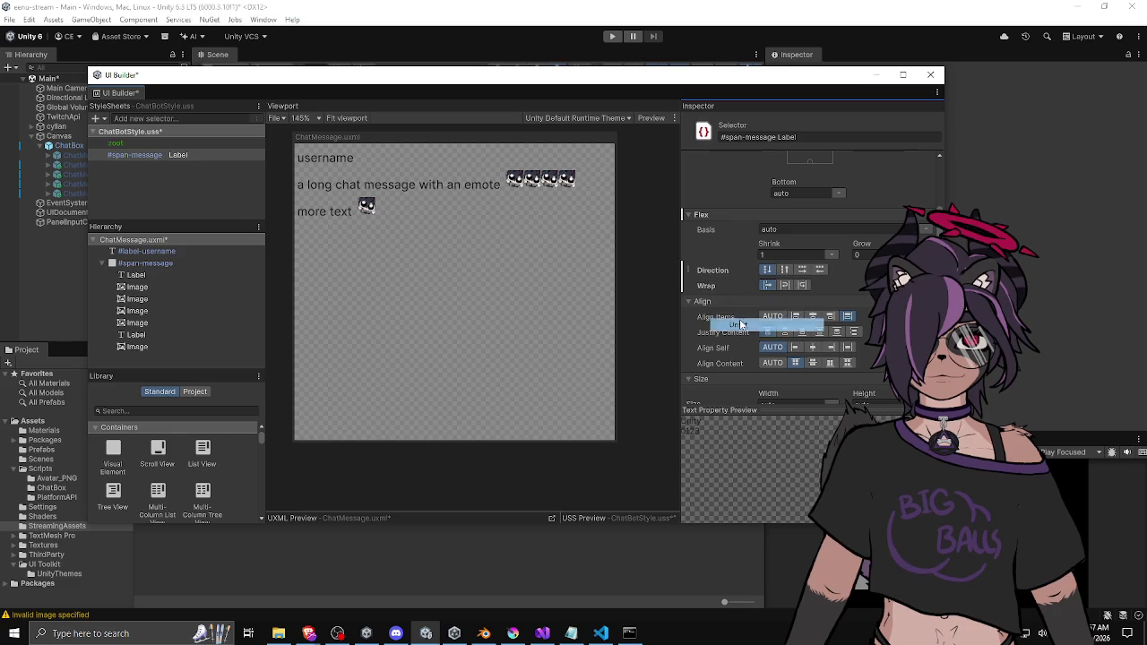
right_click(717, 285)
left_click(746, 337)
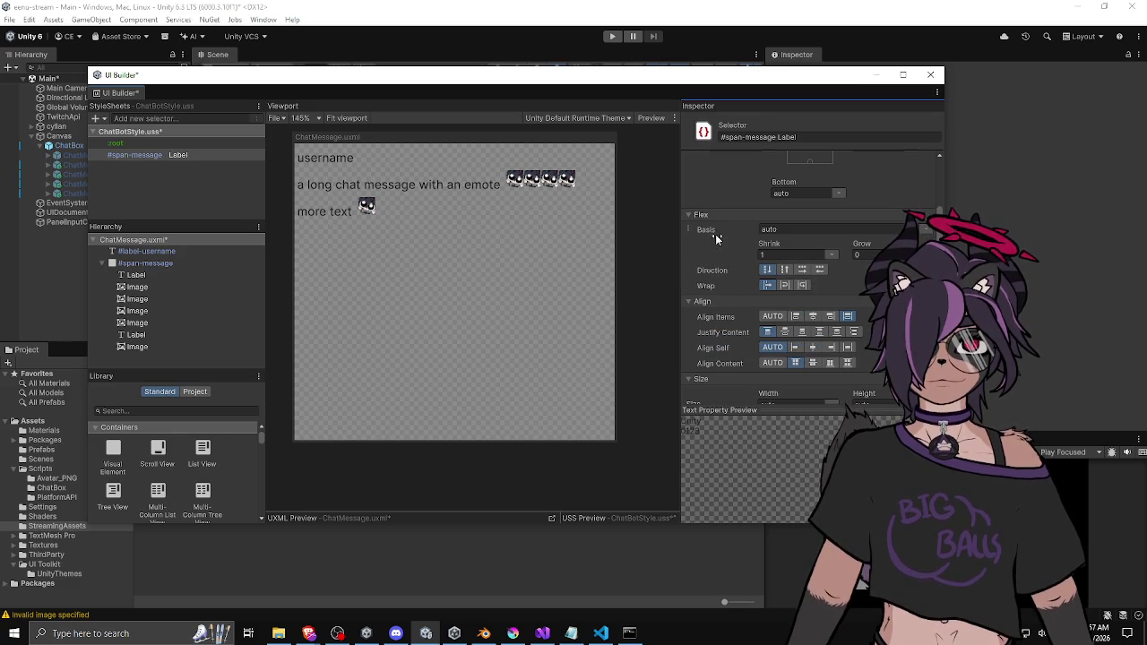
Inspect the message Label's Text and the first emote Image element
scroll(720, 241, "down", 5)
scroll(717, 240, "down", 10)
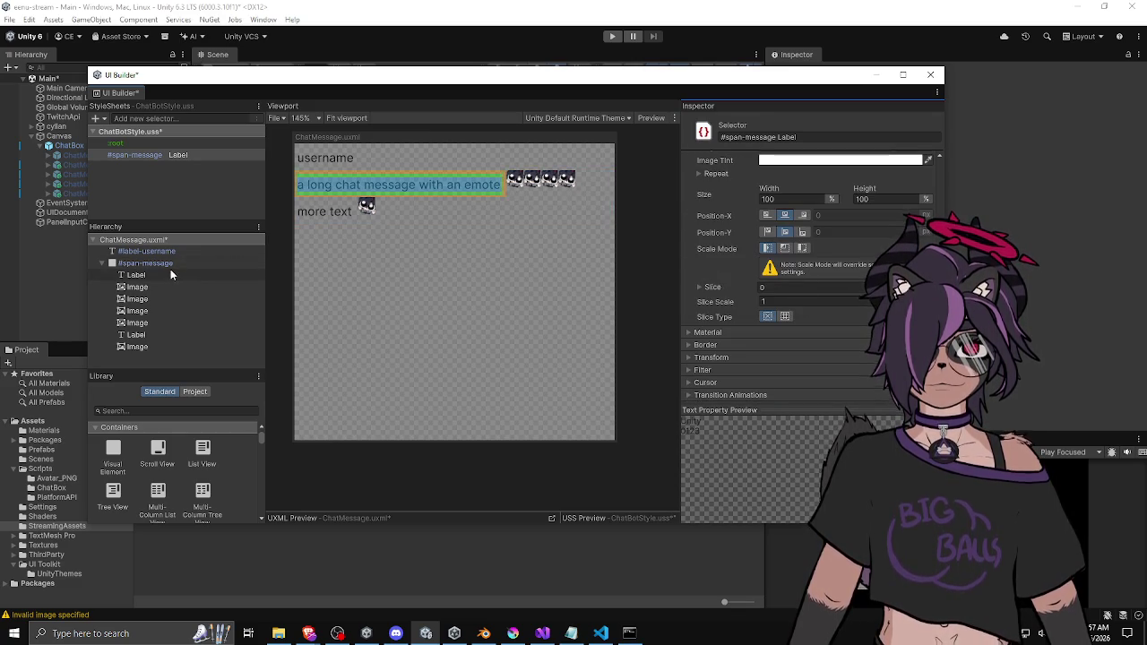
left_click(228, 275)
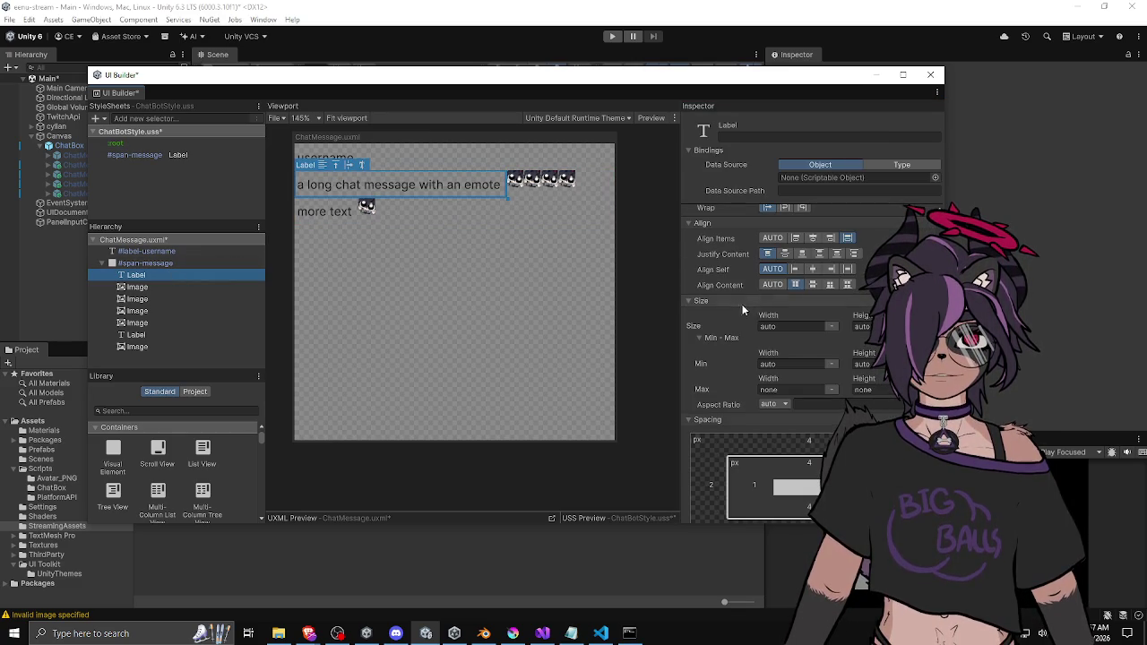
scroll(721, 300, "up", 9)
scroll(716, 302, "up", 5)
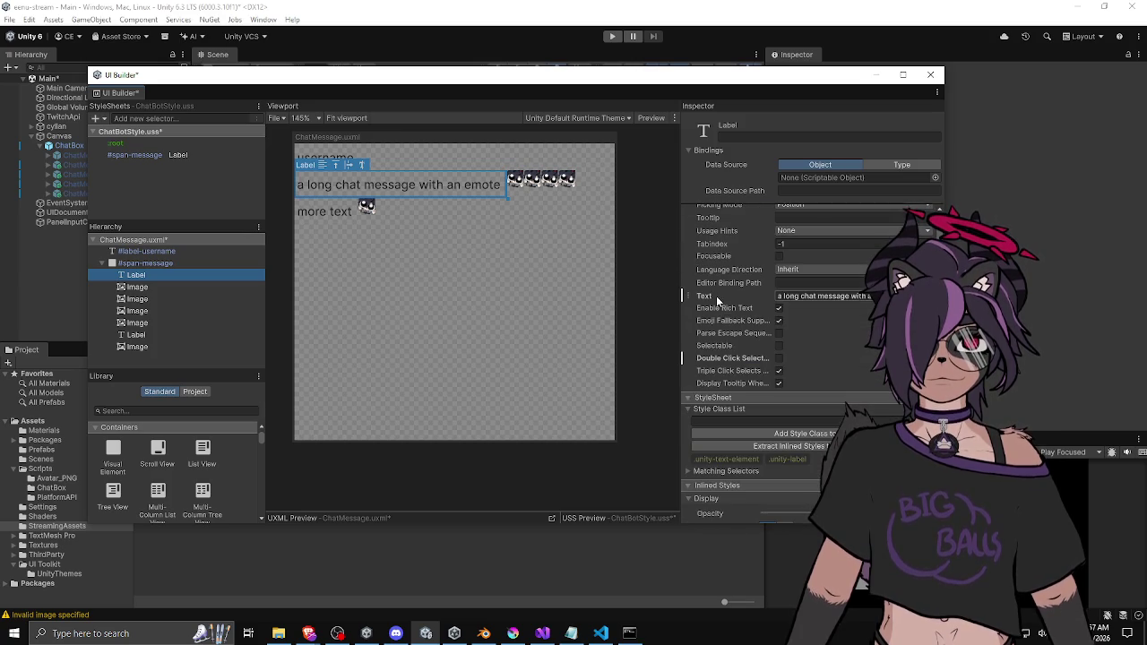
right_click(727, 359)
key("Escape")
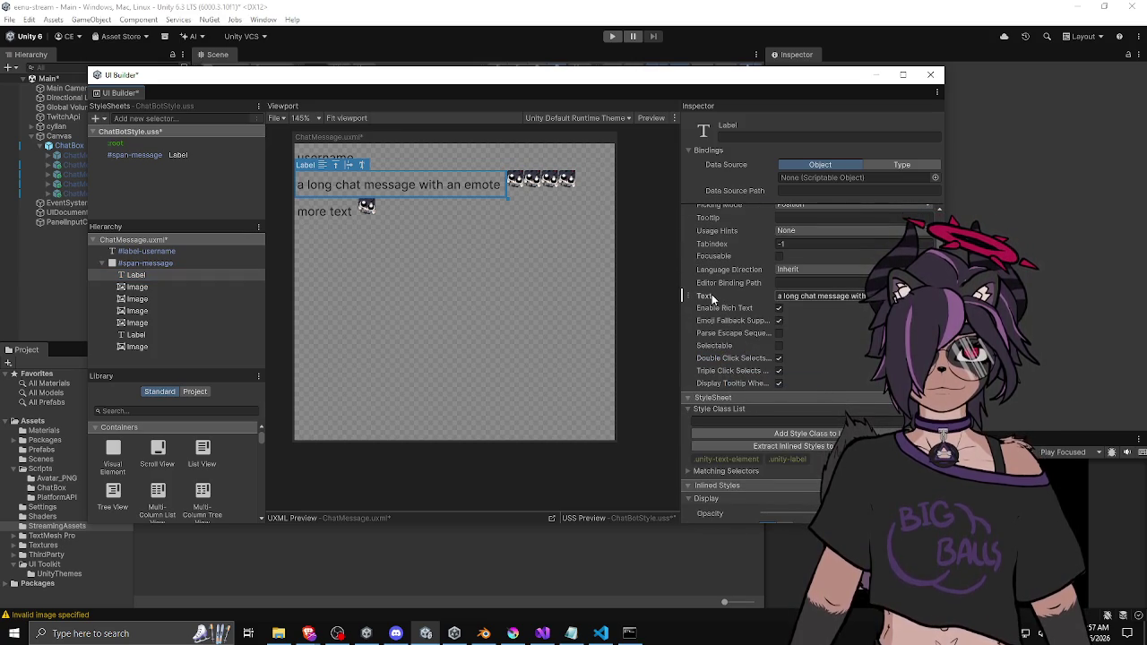
scroll(722, 300, "down", 12)
scroll(712, 282, "down", 10)
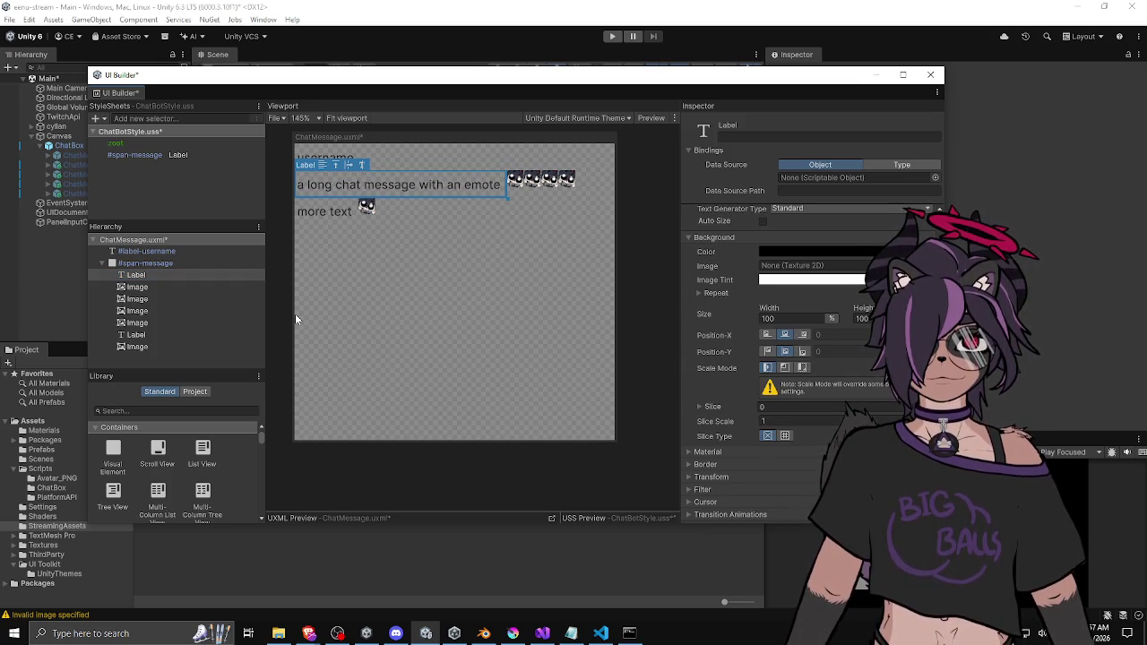
left_click(165, 289)
scroll(745, 285, "up", 8)
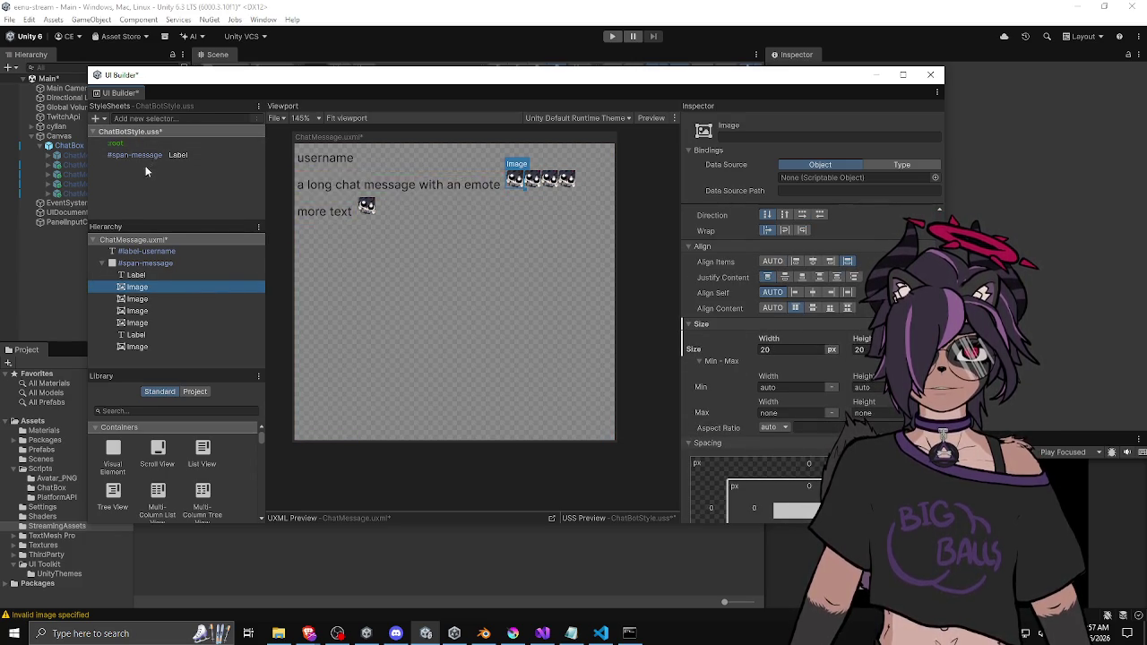
Add a '#span-message Image' selector to ChatBotStyle.uss
left_click(171, 131)
left_click(758, 130)
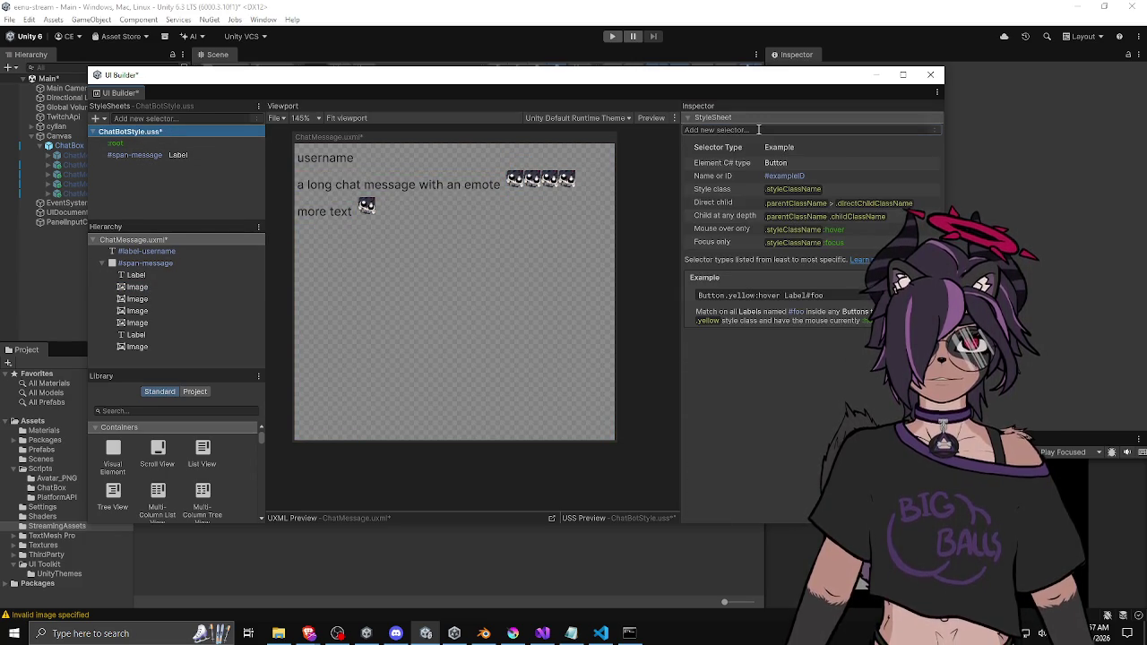
type("#span")
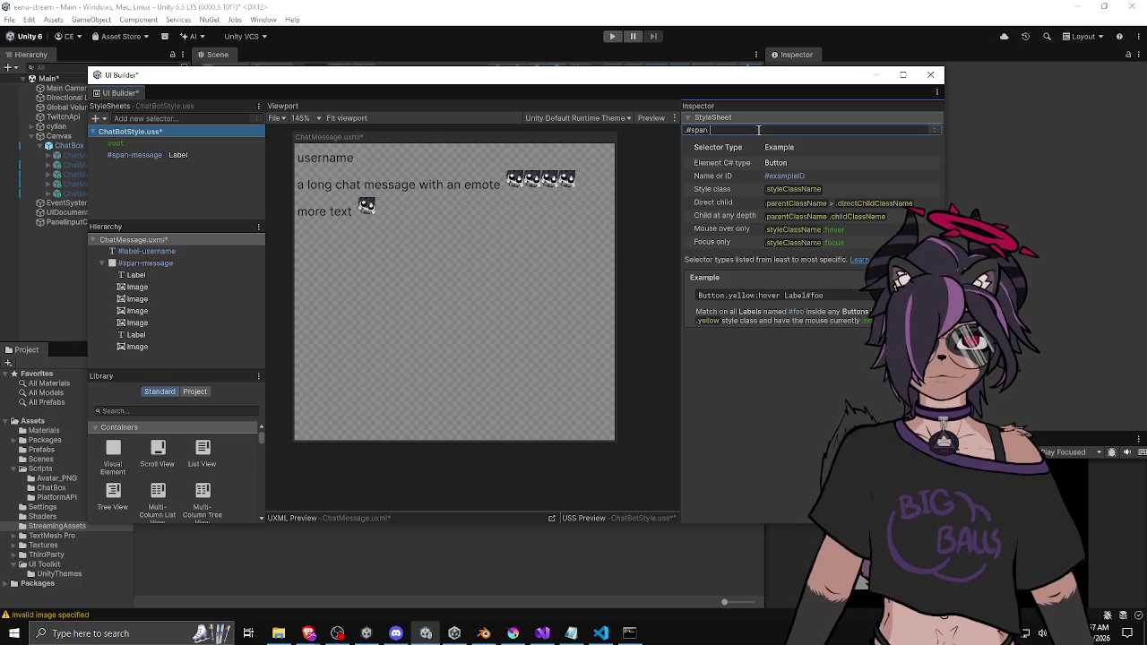
type("-message ")
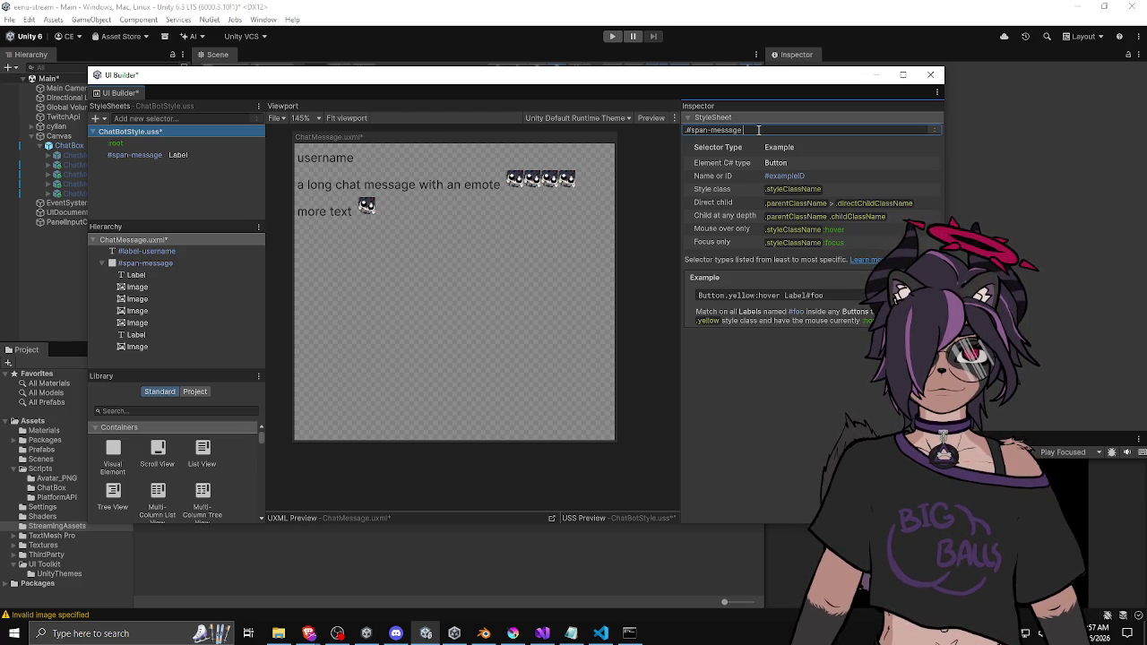
type("Image")
key("Return")
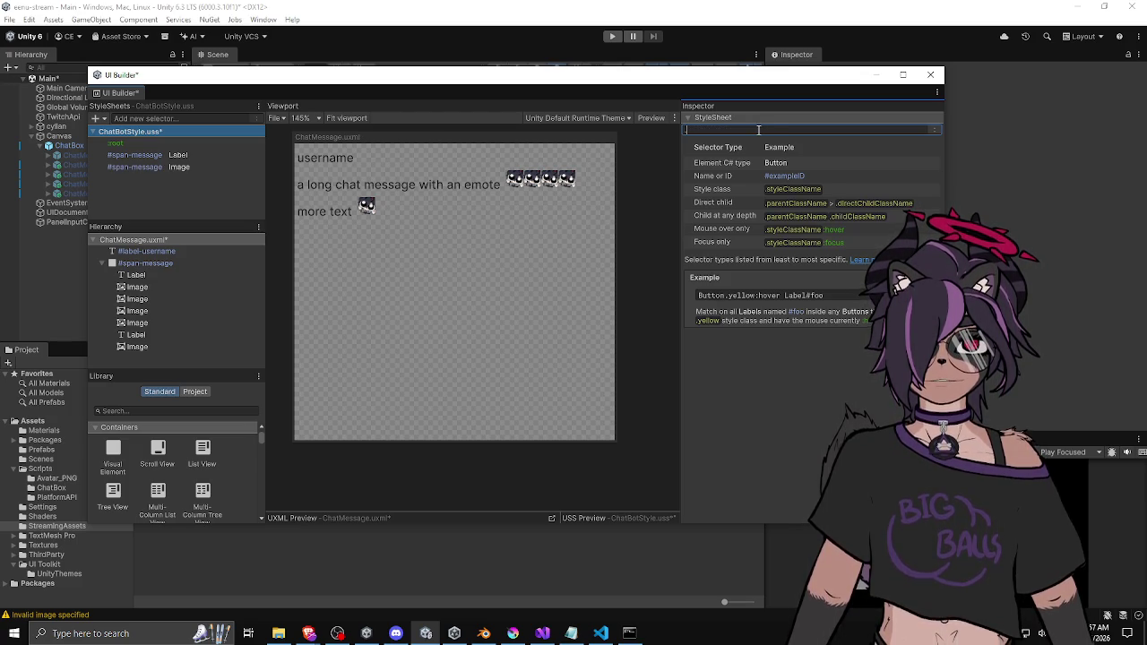
Set the #span-message Image selector's background size to 100 by 20
left_click(179, 166)
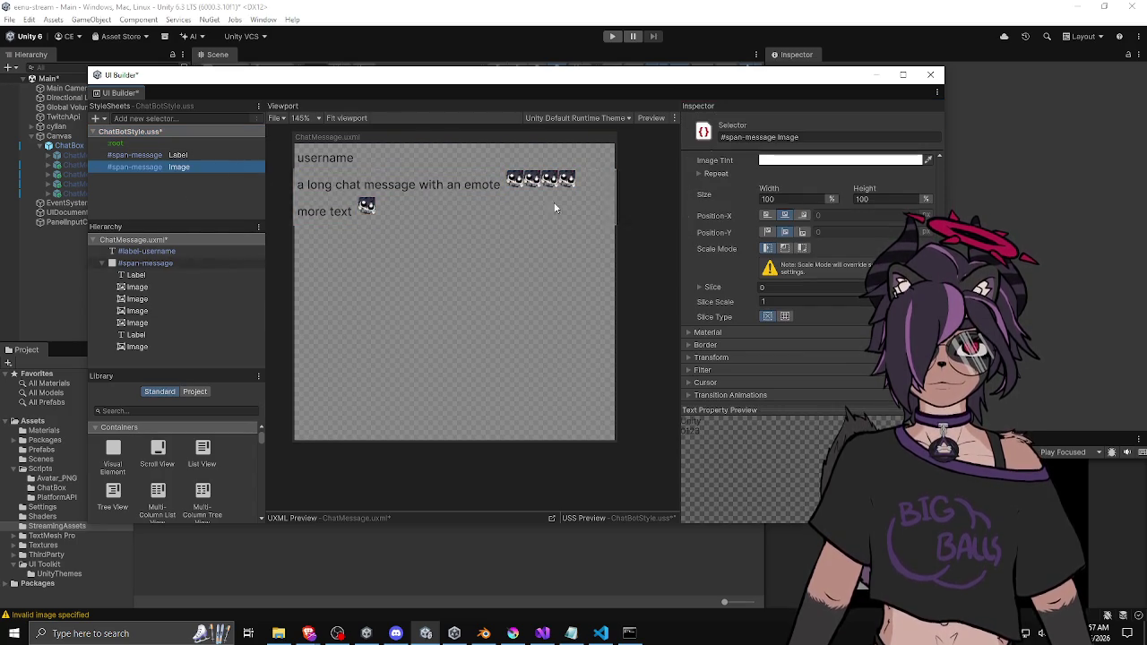
left_click(781, 199)
type("20")
key("Return")
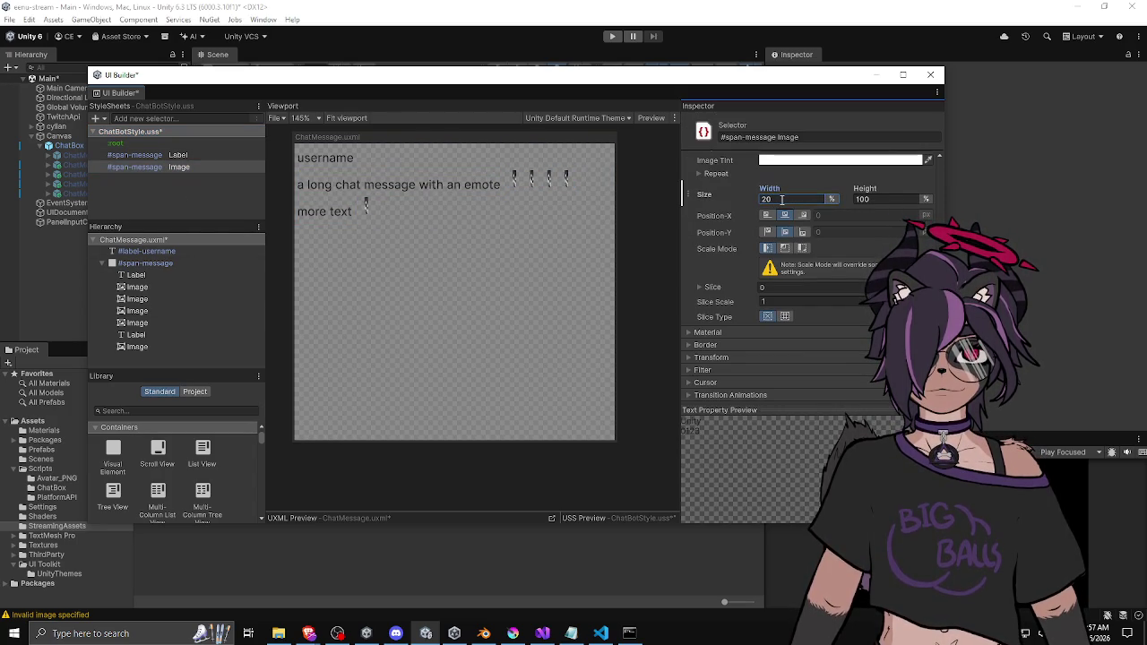
left_click(860, 199)
type("20")
key("Return")
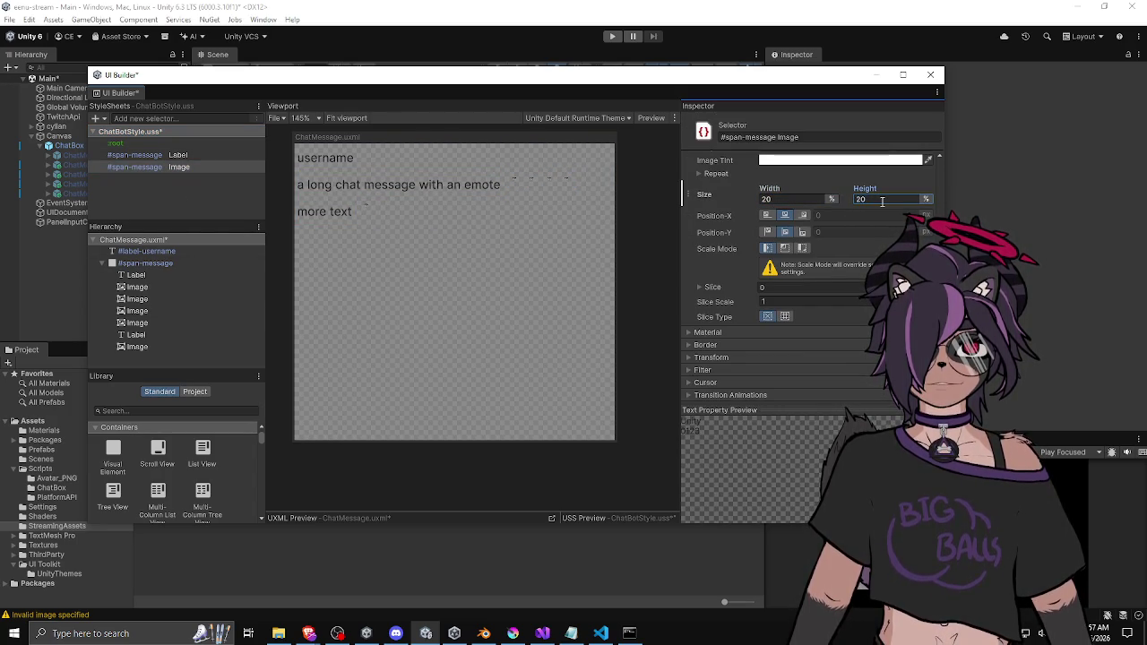
key("shift+Tab")
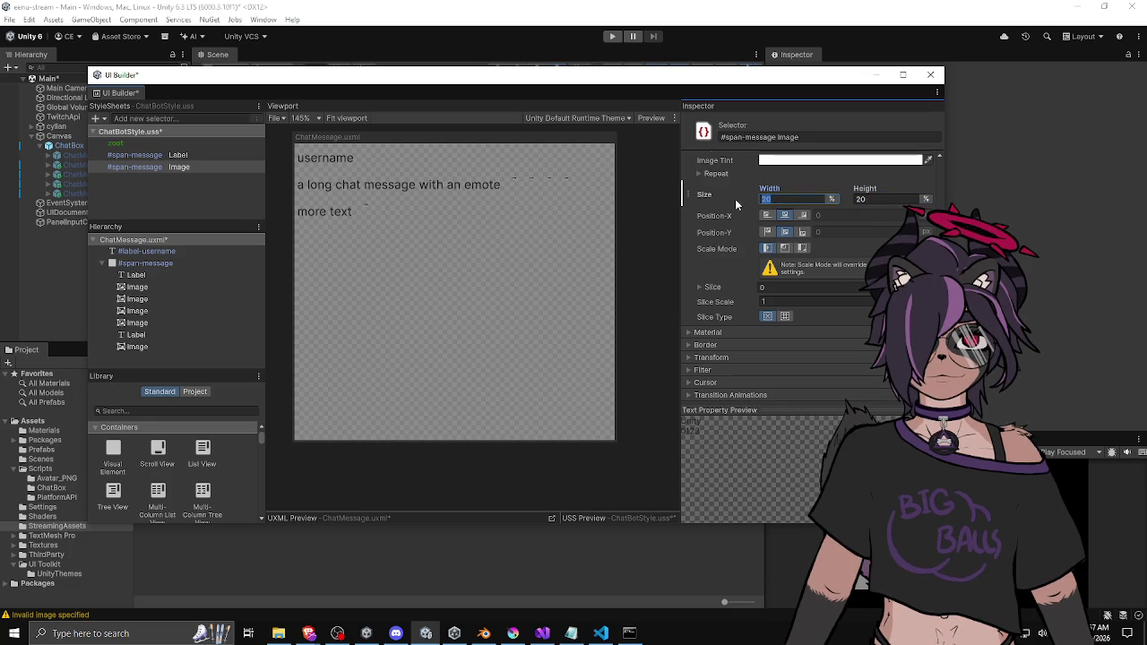
type("100")
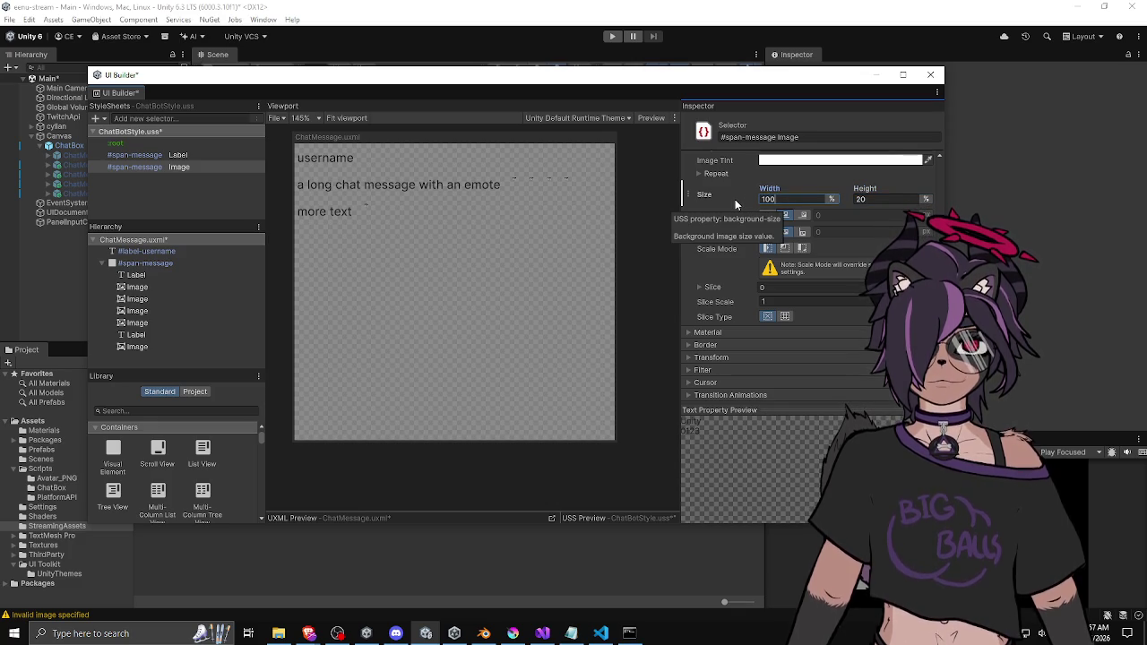
key("Return")
Unset the third emote Image's own Size values, then reselect the selector
left_click(142, 311)
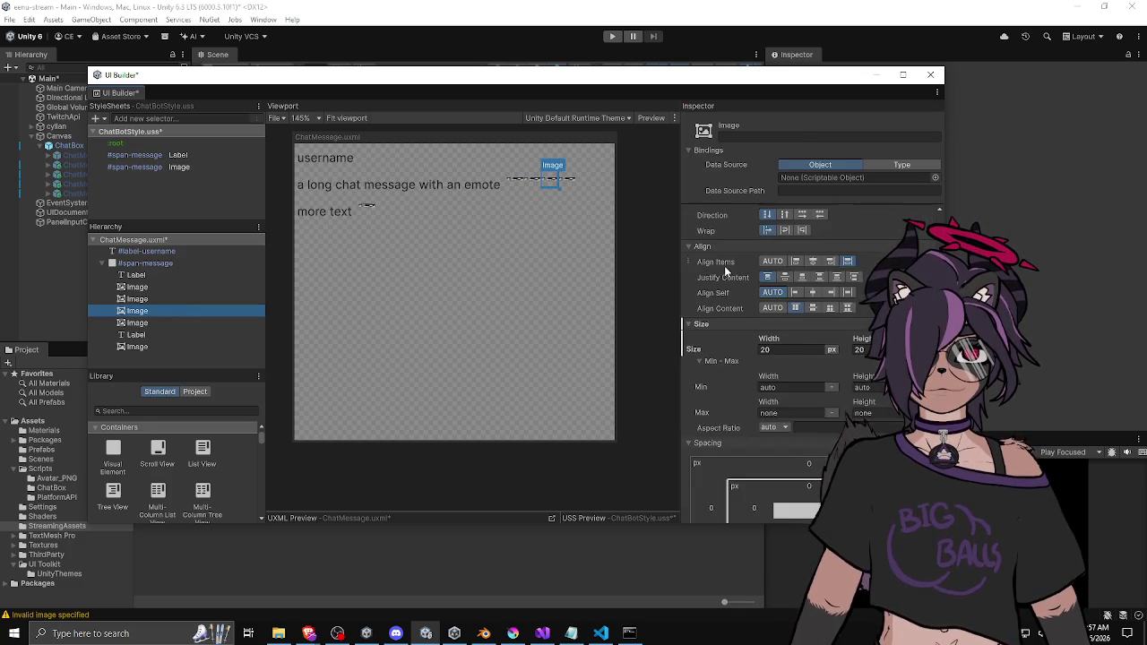
right_click(703, 253)
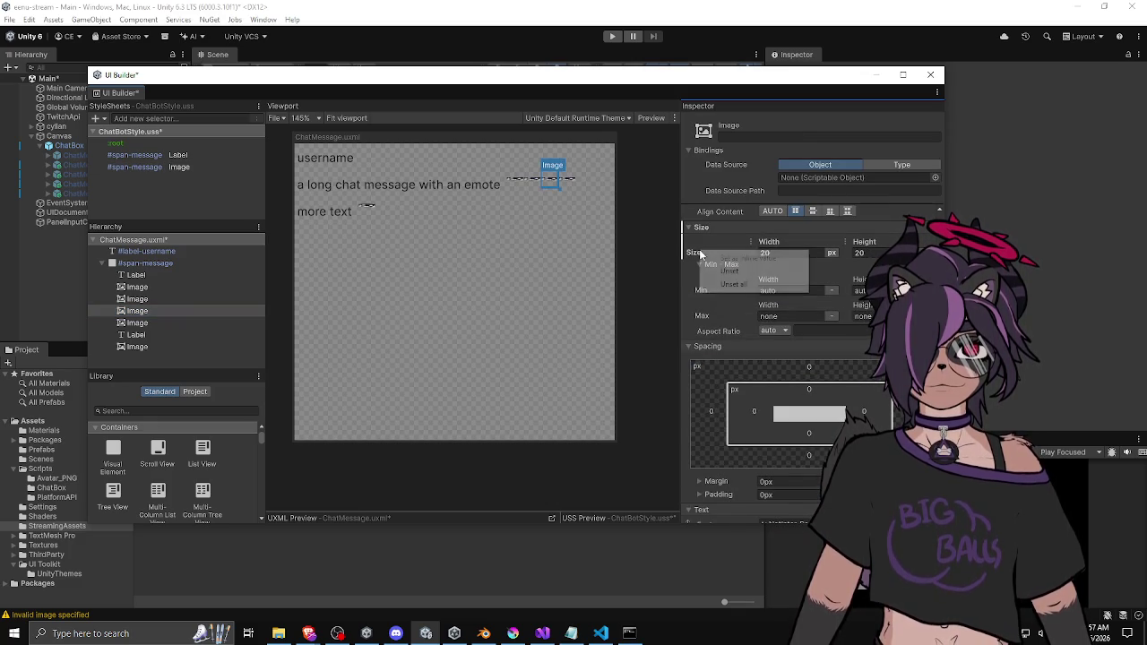
left_click(730, 271)
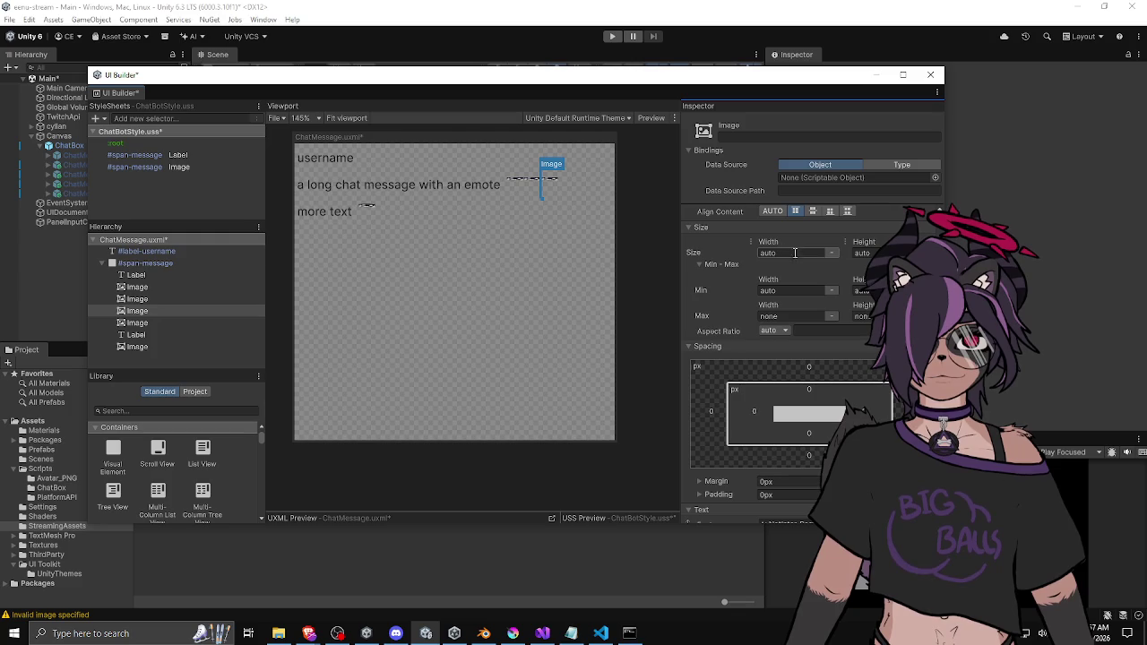
left_click(180, 169)
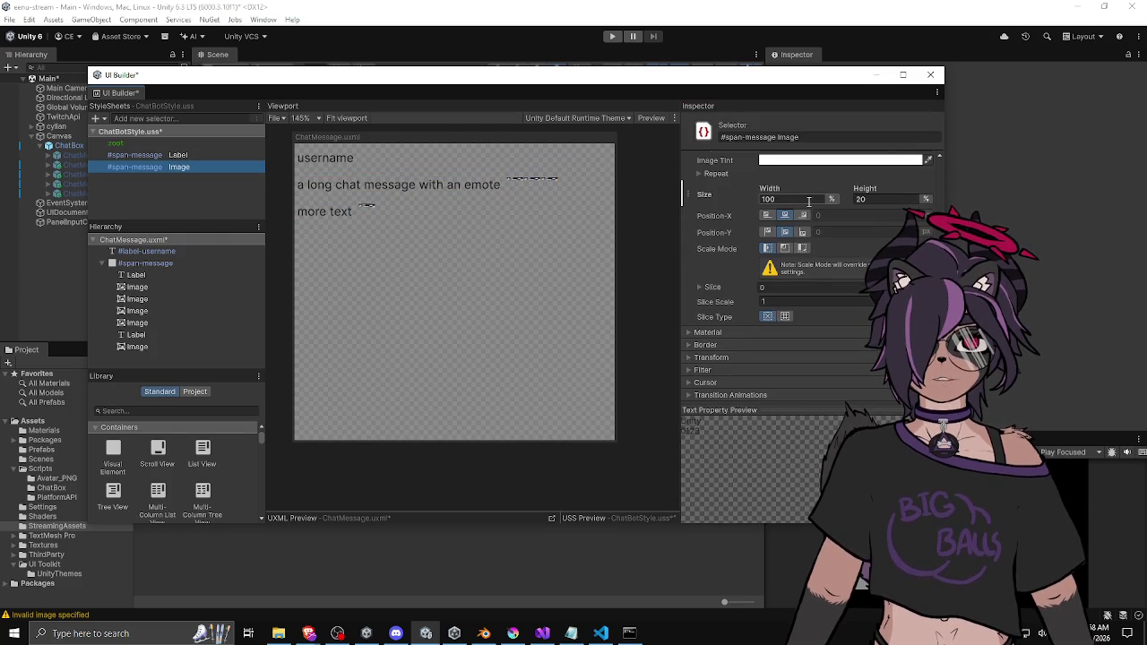
Make the selector's background size 20 px by 20 px and expand the Material settings
type("20")
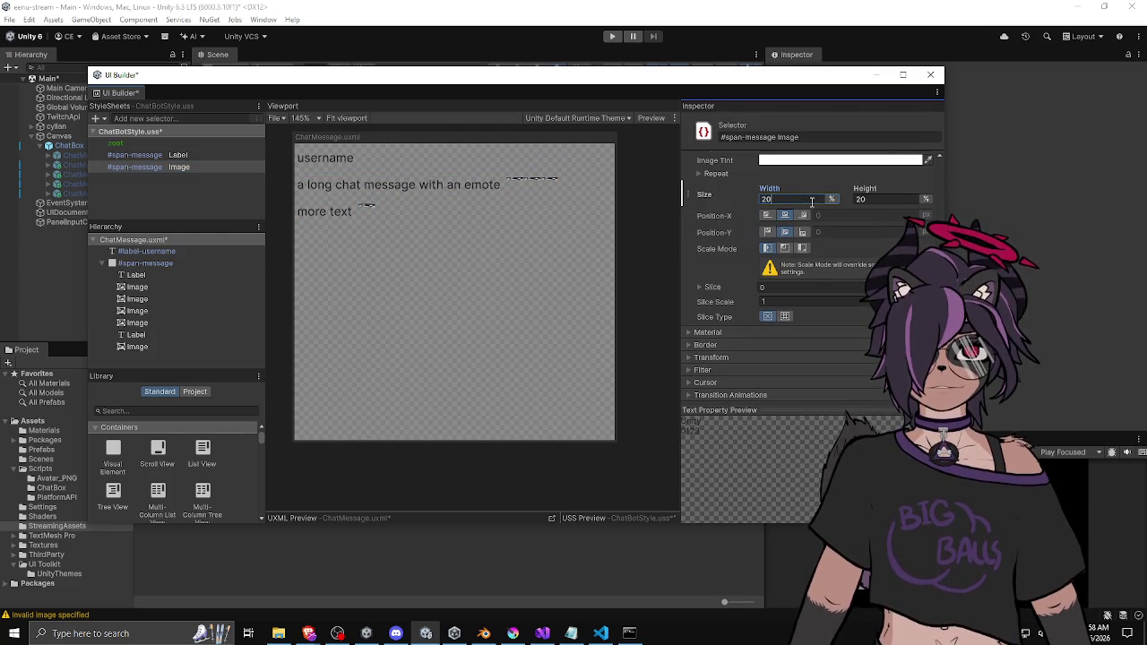
left_click(831, 199)
left_click(847, 212)
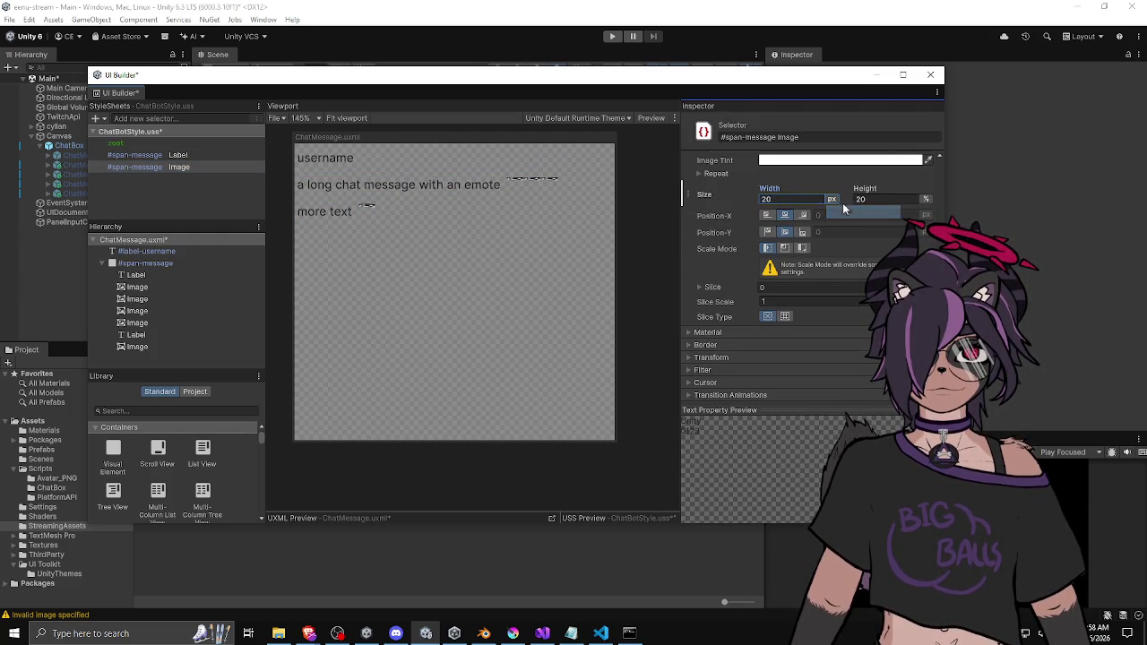
left_click(926, 199)
left_click(941, 213)
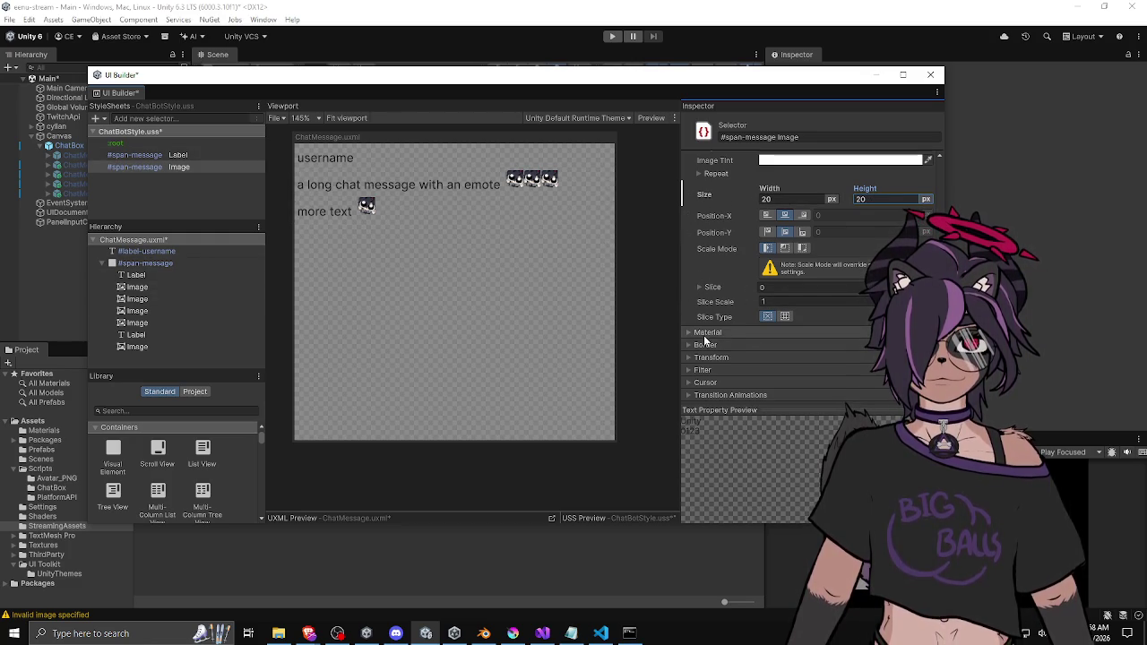
left_click(689, 333)
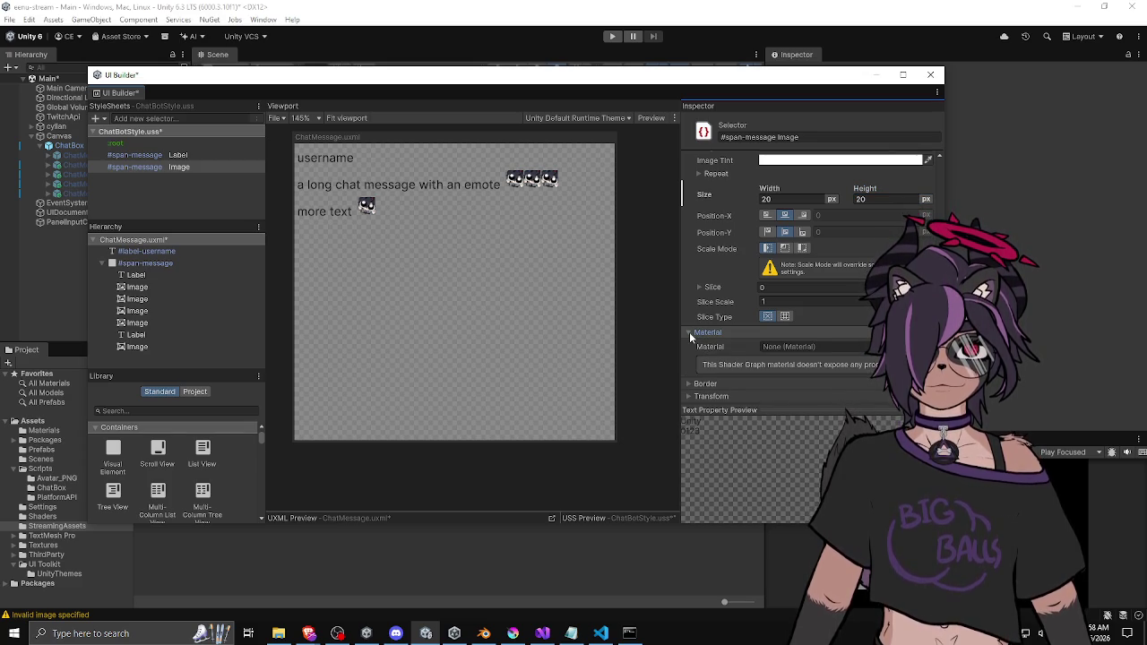
scroll(688, 338, "down", 2)
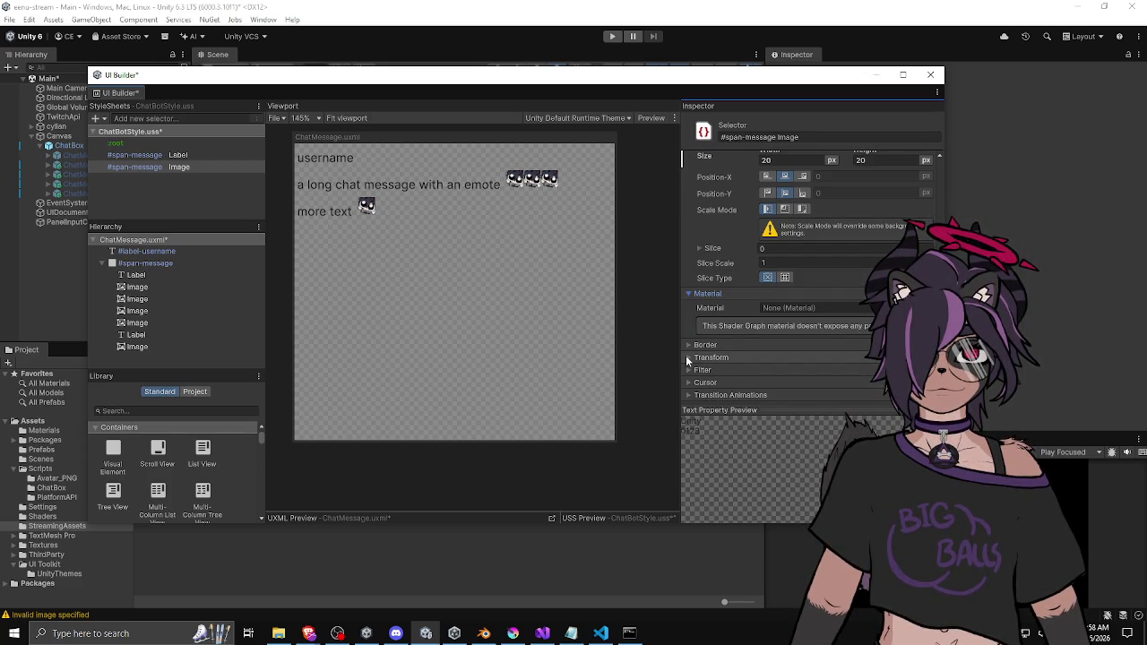
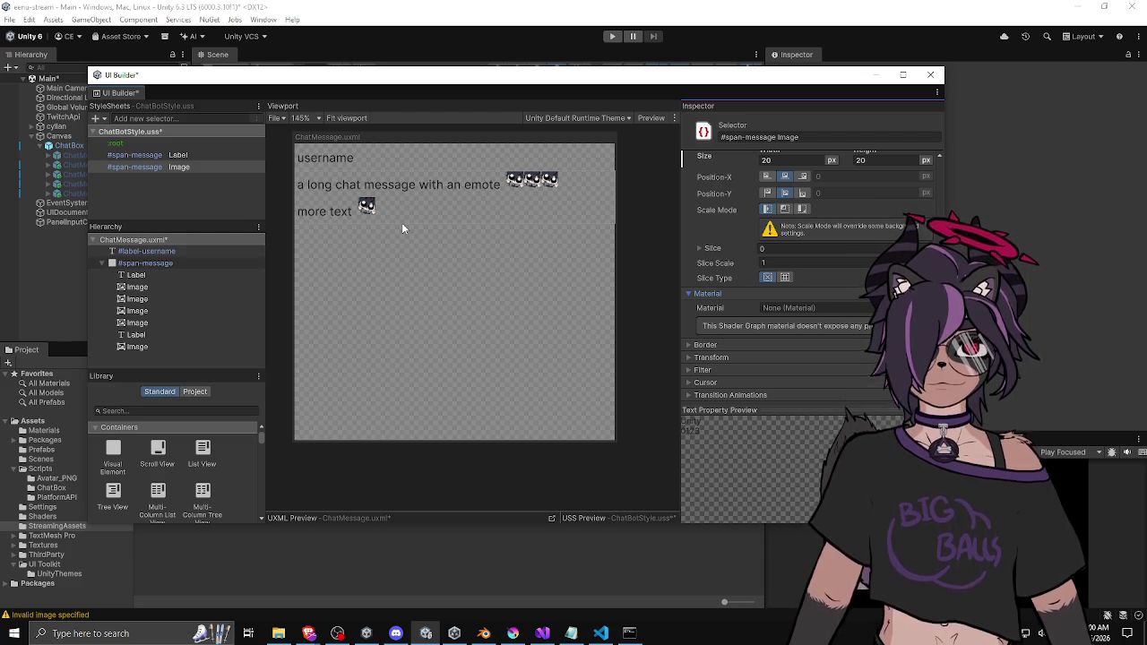
Pan the ChatMessage canvas, then collapse and re-expand the #span-message children
scroll(392, 254, "down", 1)
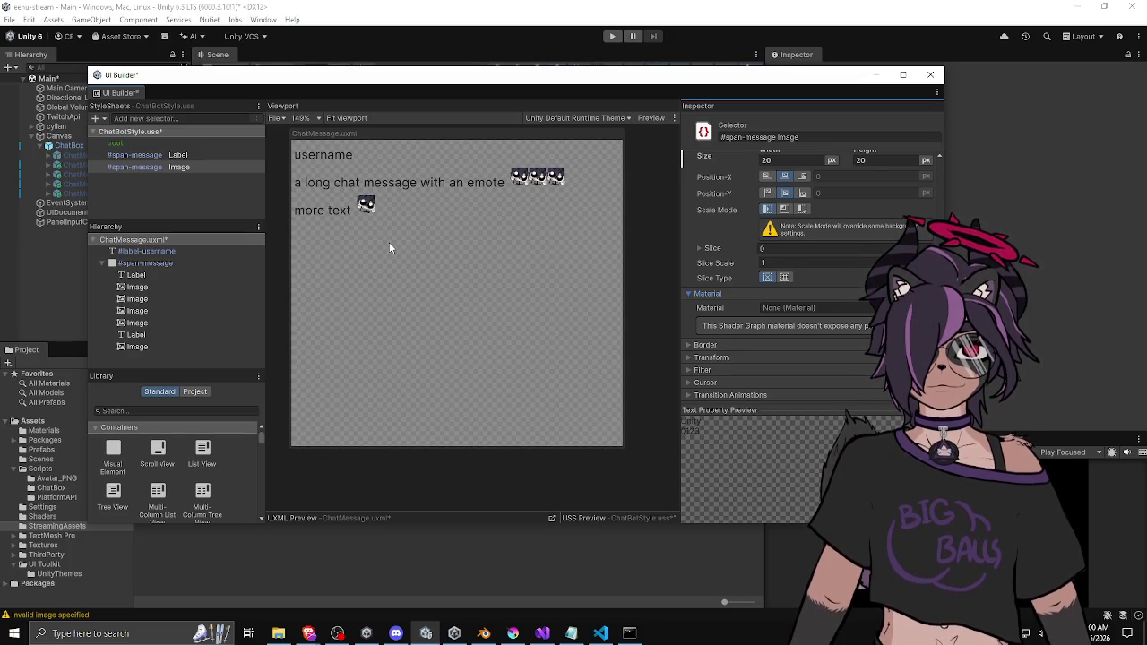
scroll(415, 281, "up", 2)
left_click_drag(415, 285, 401, 284)
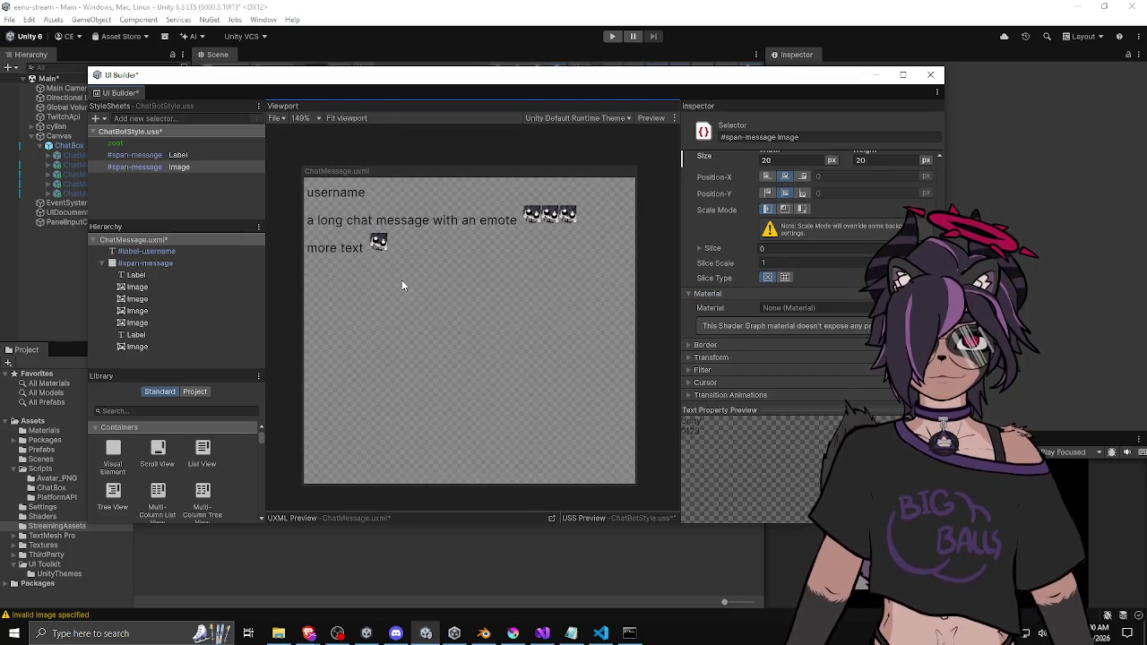
scroll(394, 275, "down", 1)
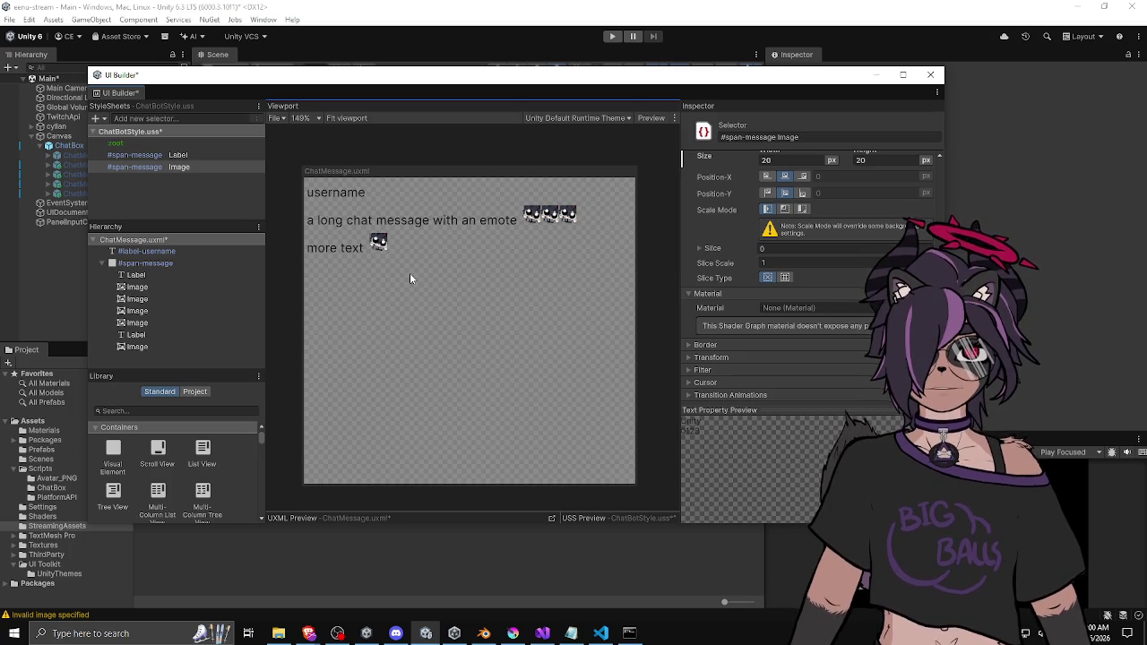
mouse_move(409, 275)
left_mouse_down()
mouse_move(396, 280)
mouse_move(404, 290)
left_mouse_up()
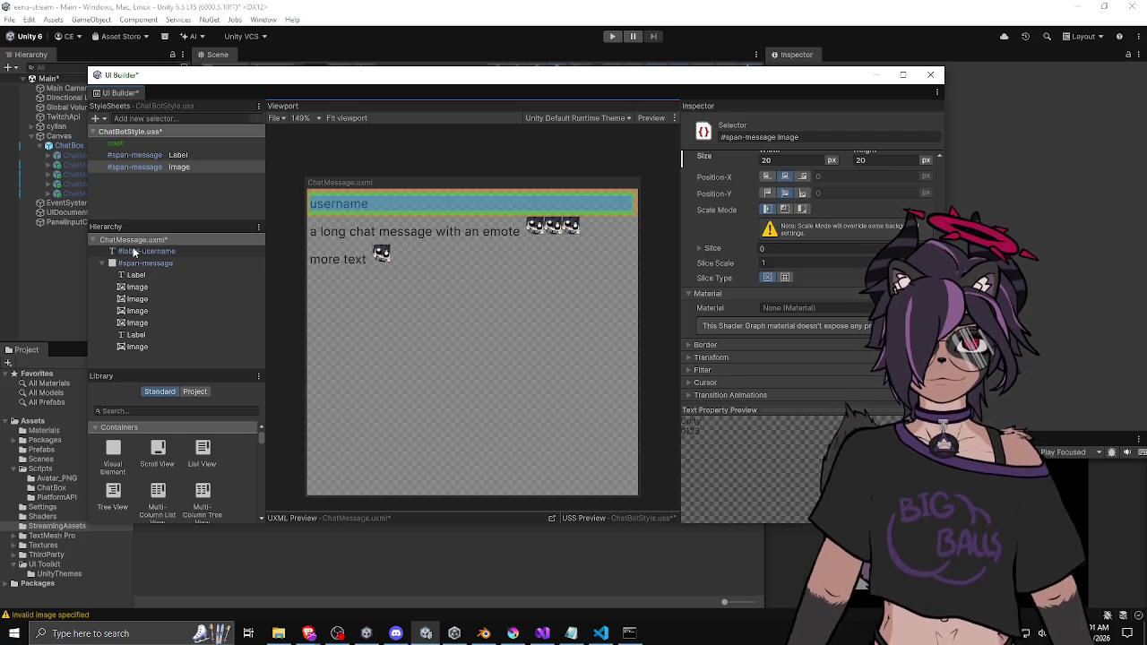
left_click(101, 263)
left_click(102, 263)
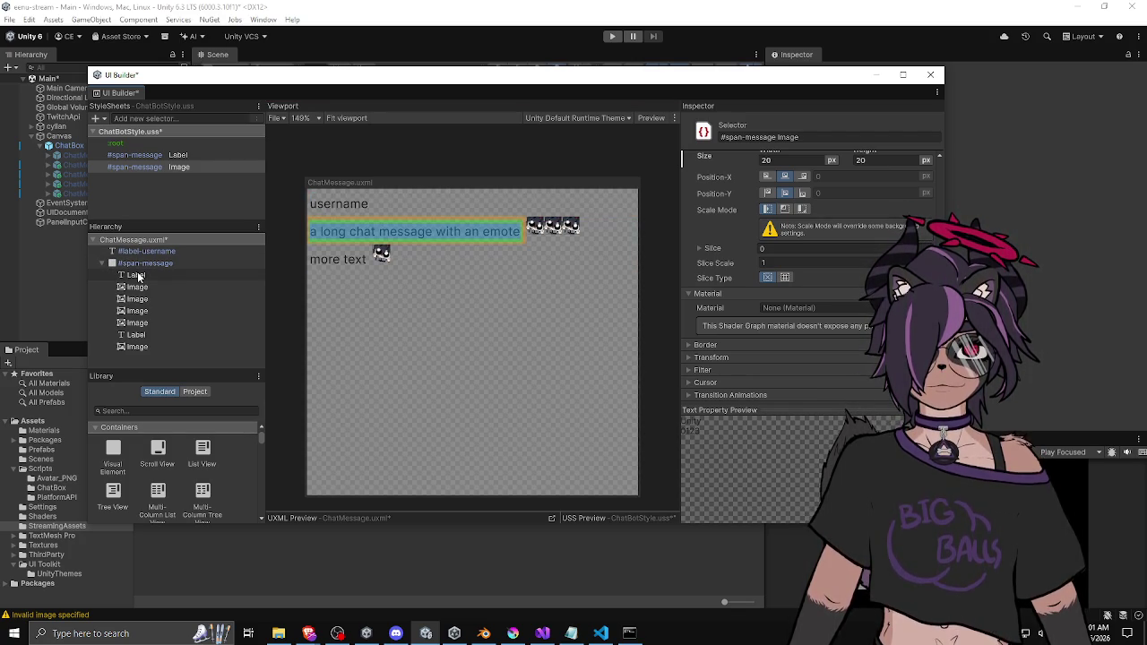
Inspect the message Label and the size of each emote Image under #span-message
left_click(139, 275)
left_click(139, 298)
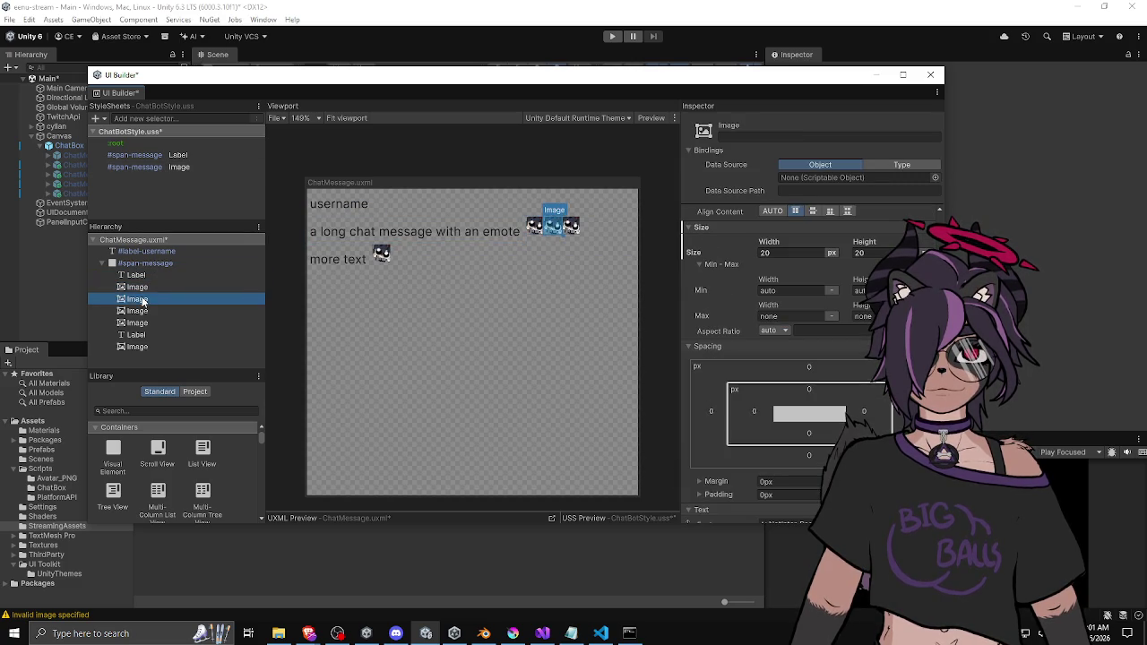
left_click(139, 311)
left_click(139, 324)
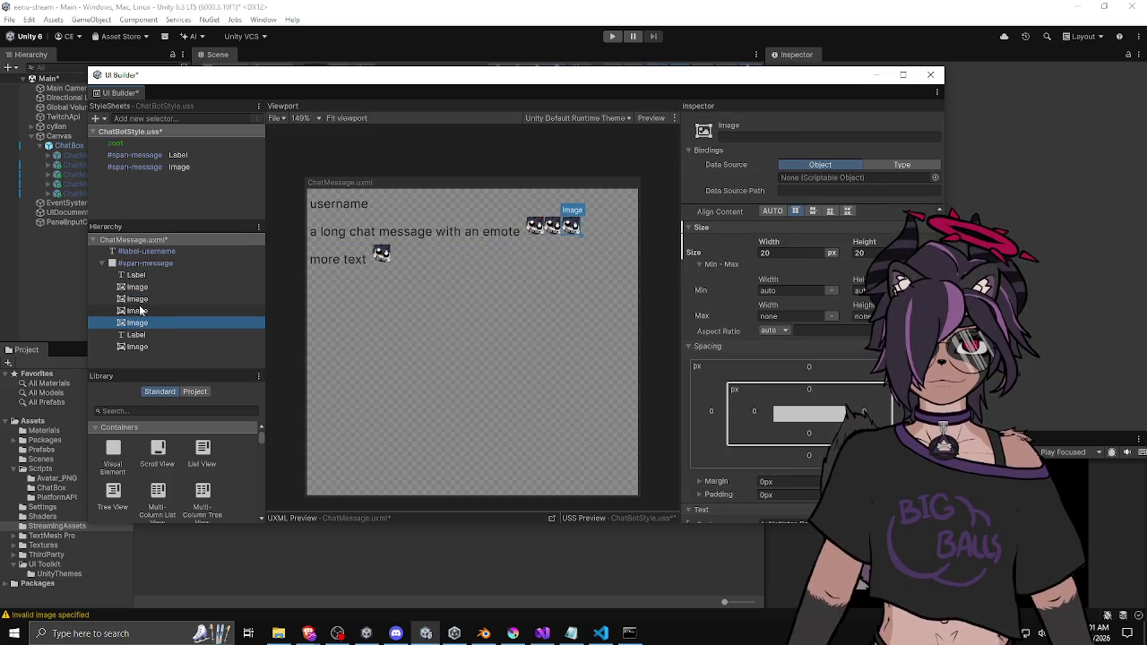
left_click(139, 311)
left_click(138, 299)
left_click(137, 288)
Compare the Label's extent with emotes one to three, then show ChatMessage.uxml's Canvas Size
left_click(138, 275)
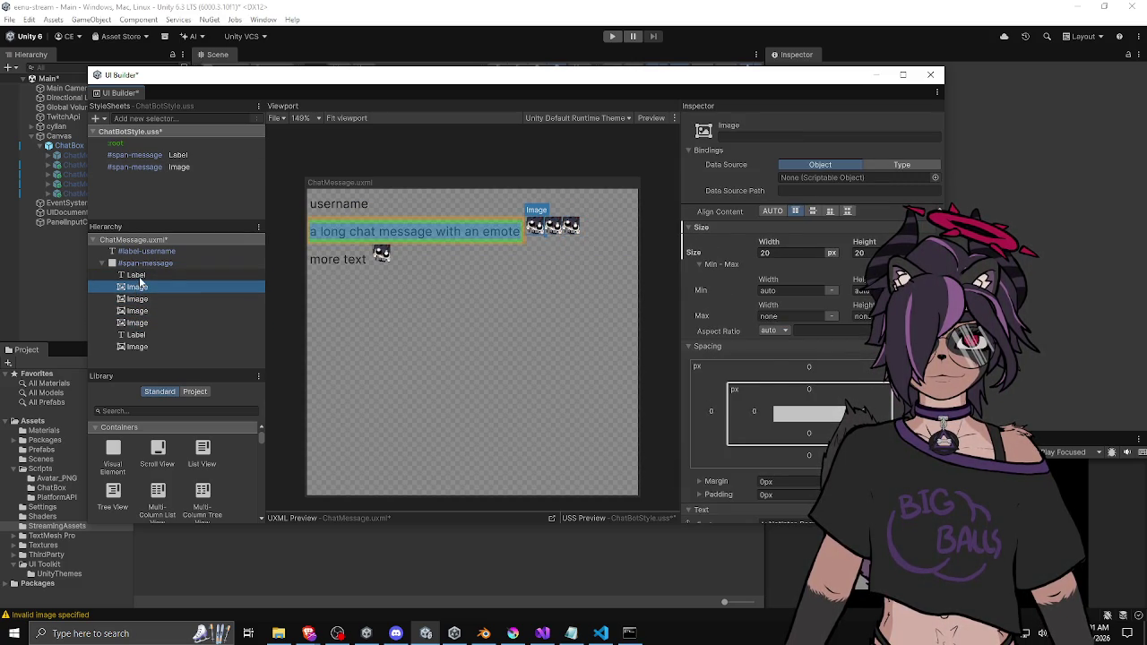
left_click(139, 287)
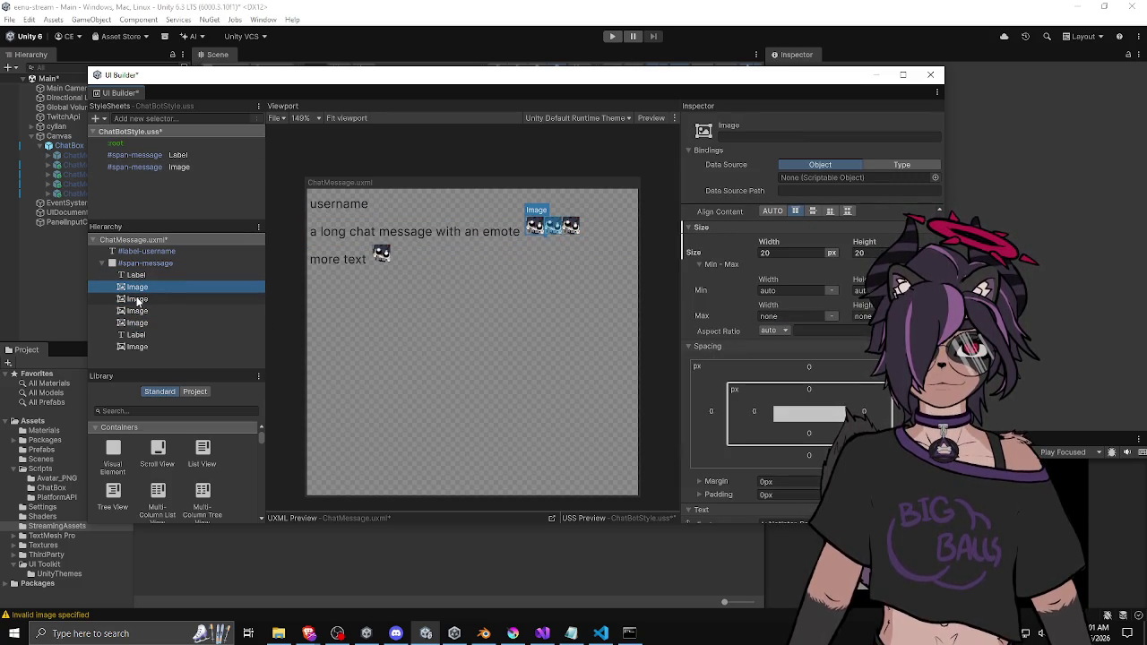
left_click(138, 299)
left_click(136, 274)
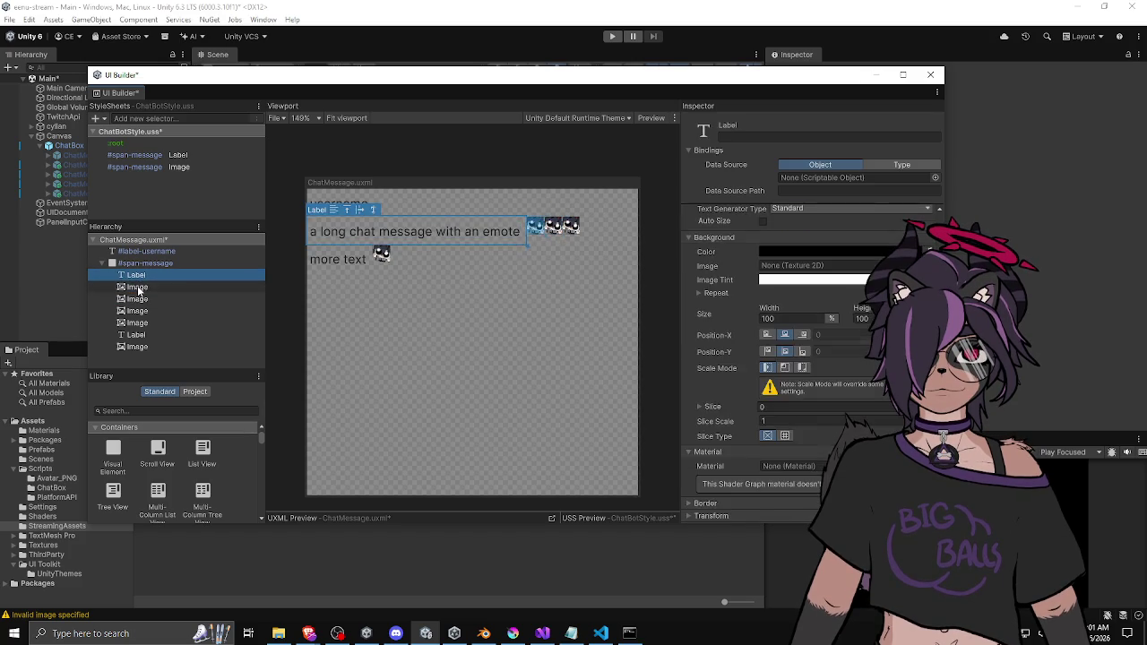
left_click(138, 300)
left_click(139, 310)
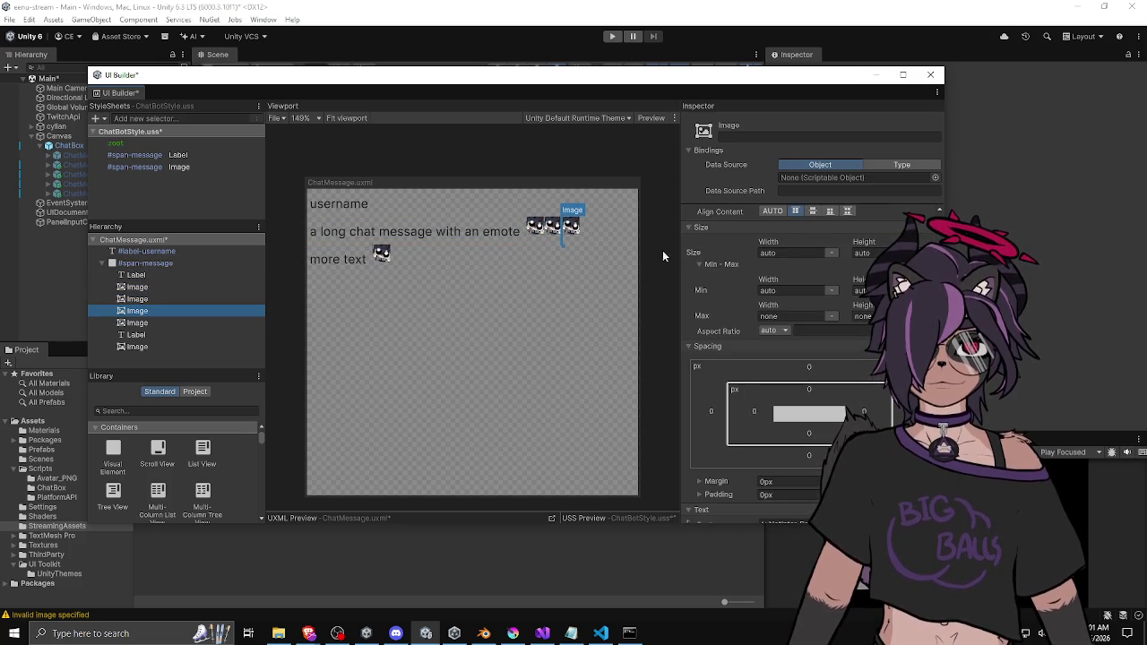
left_click(184, 261)
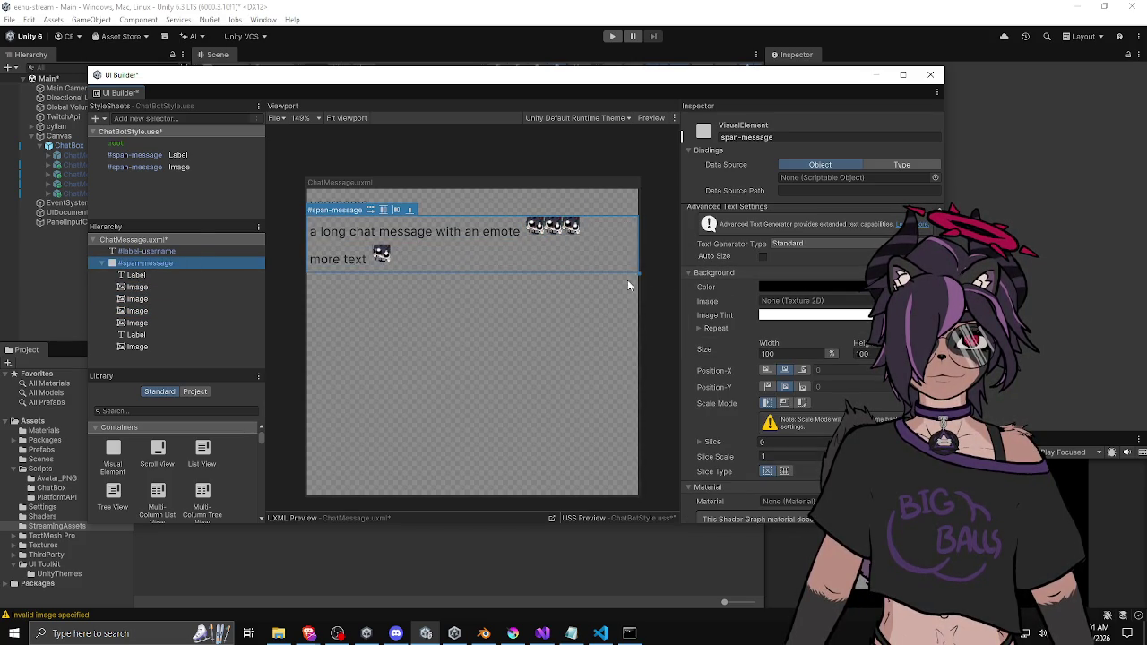
left_click(177, 241)
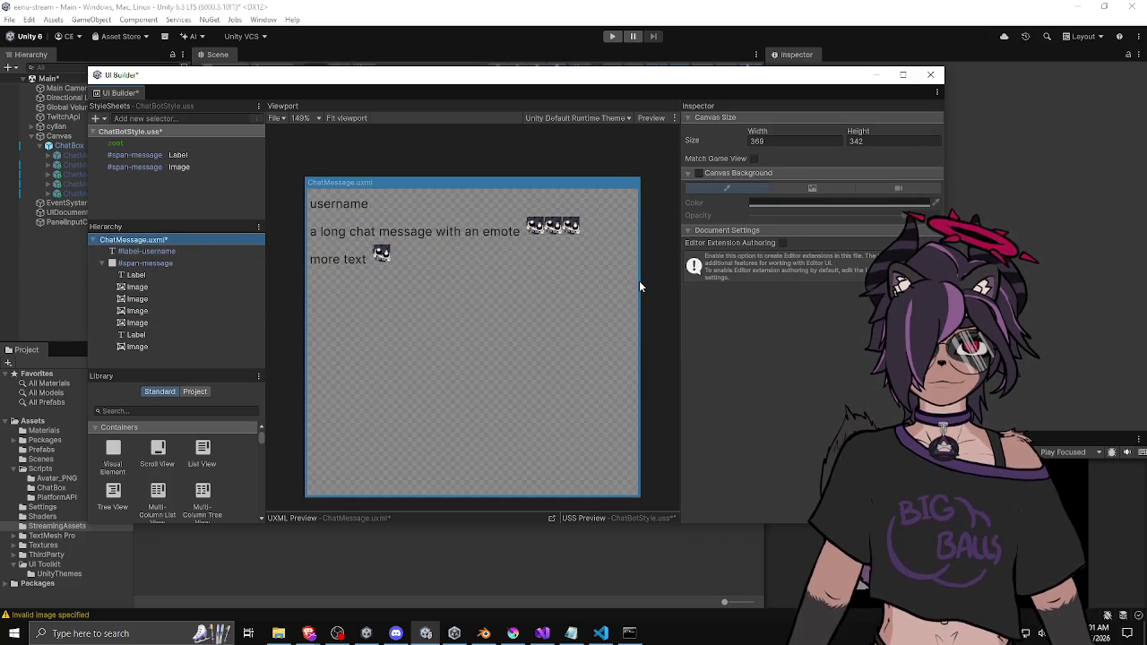
Narrow the canvas in two drags, checking #span-message and its Label, until emotes re-wrap
mouse_move(640, 286)
left_mouse_down()
mouse_move(469, 286)
mouse_move(610, 287)
left_mouse_up()
left_click(634, 215)
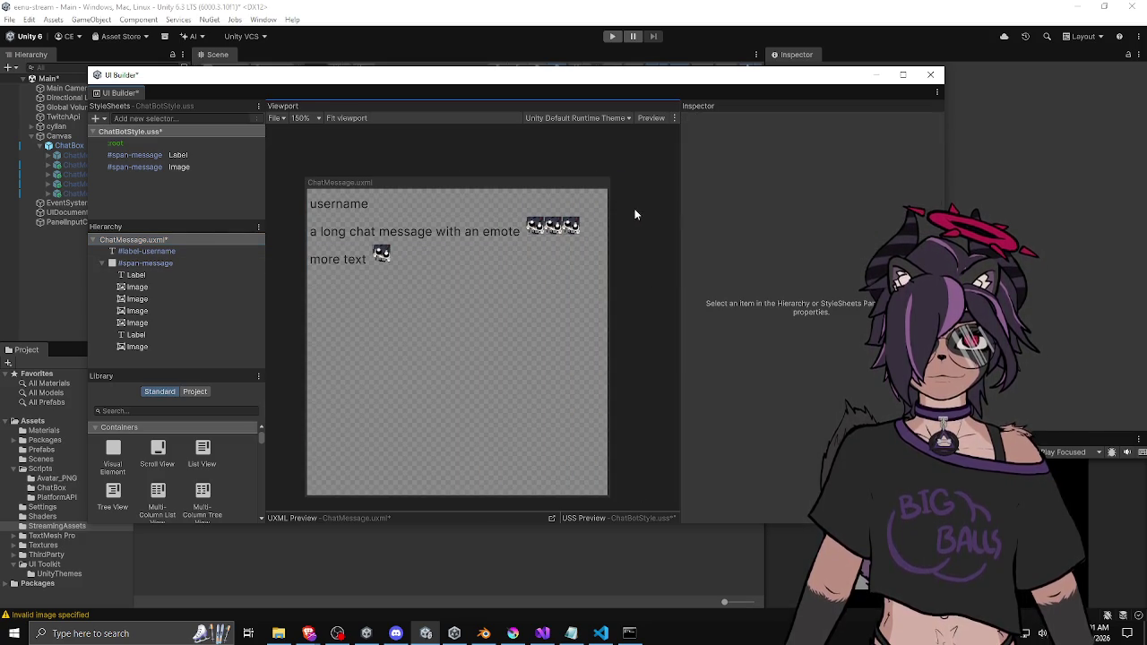
left_click(551, 255)
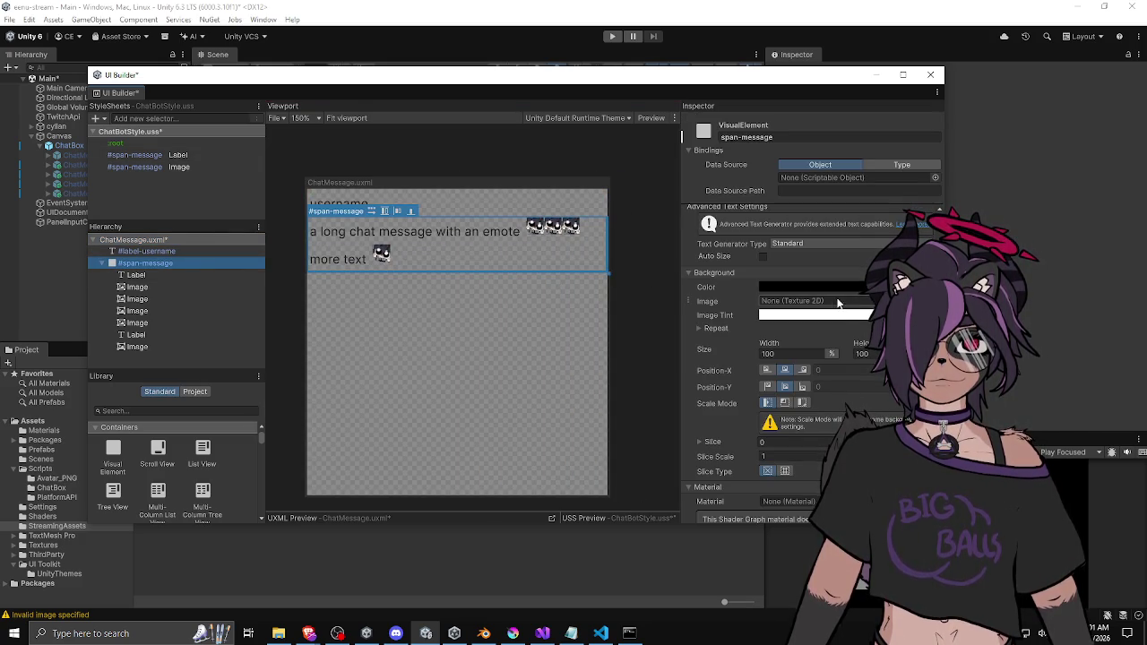
left_click(223, 275)
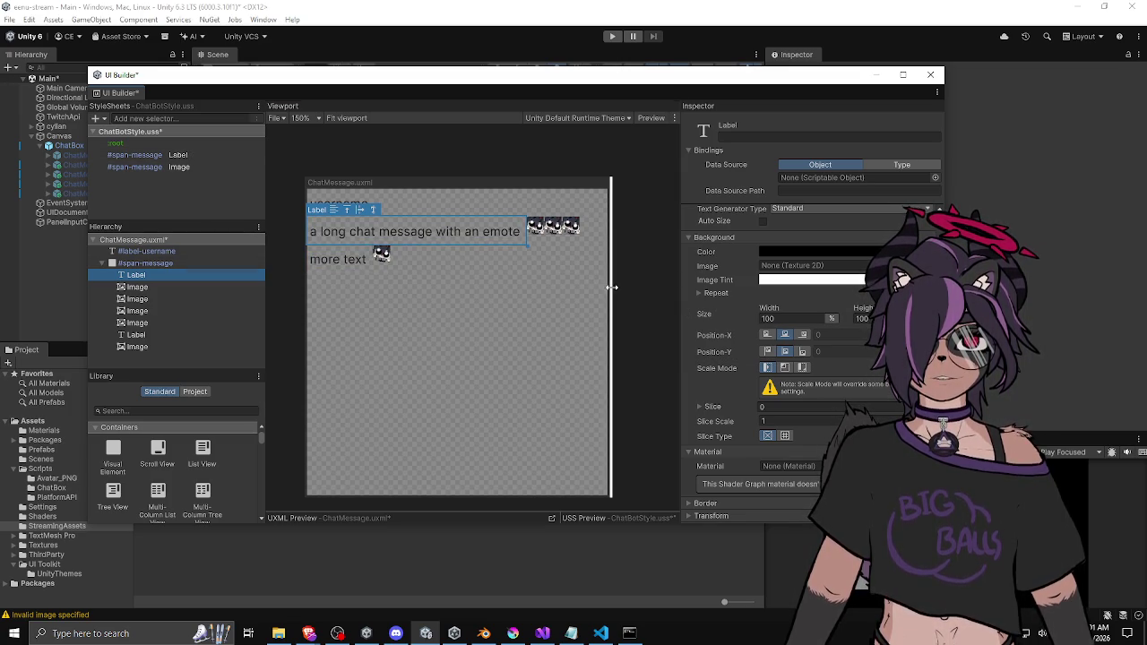
left_click_drag(611, 287, 499, 286)
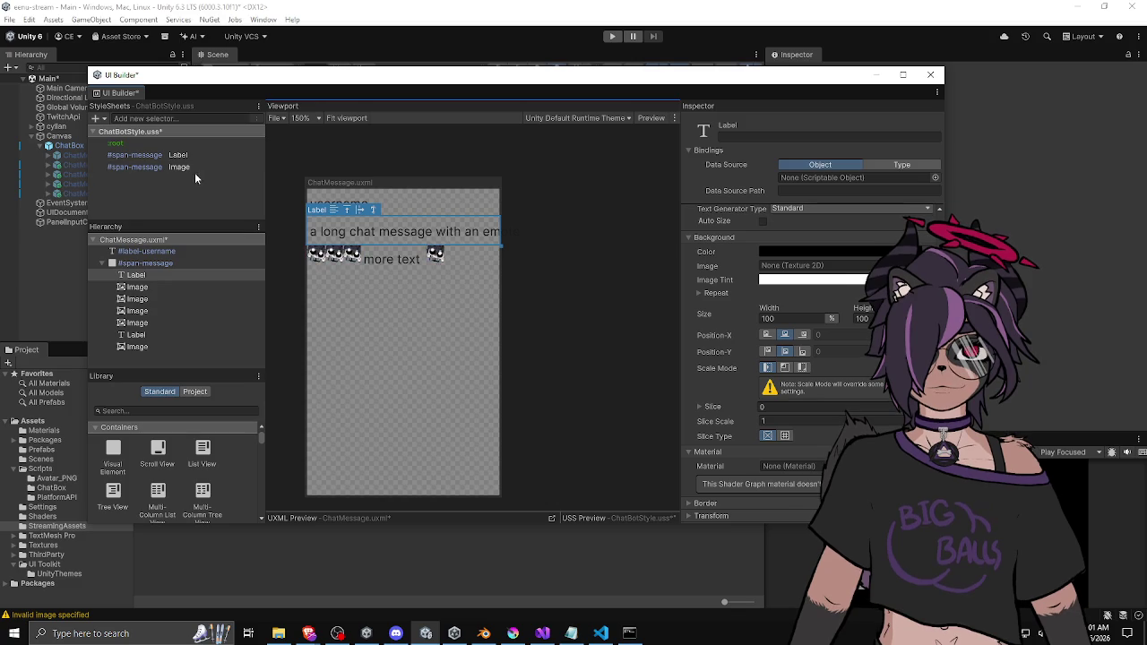
left_click(177, 155)
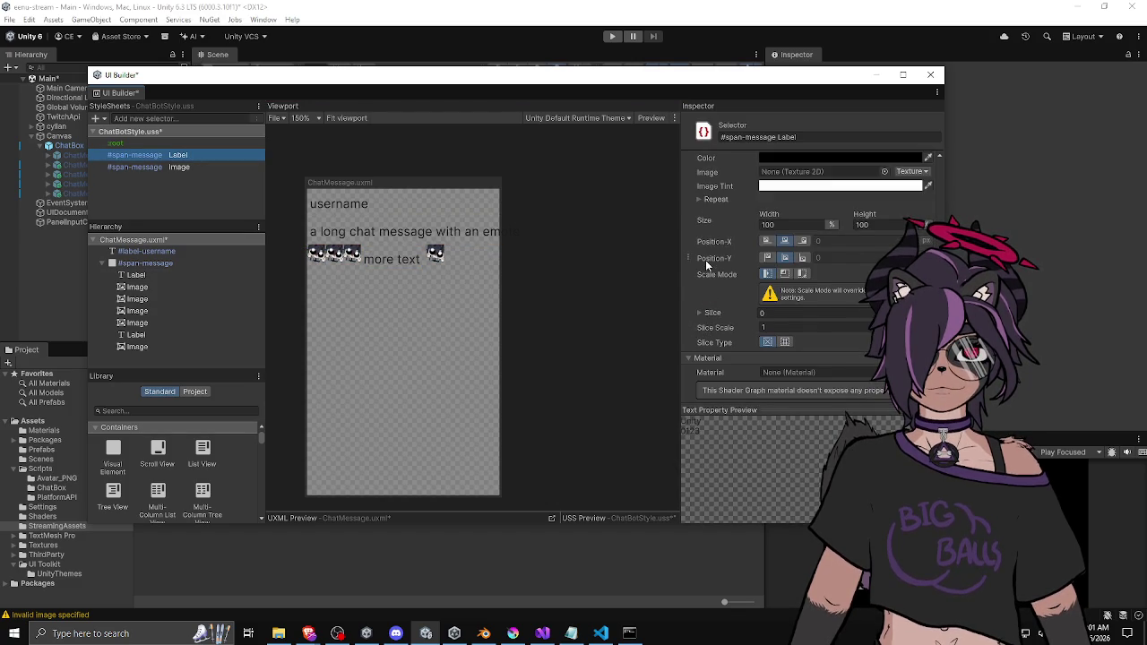
scroll(705, 260, "up", 3)
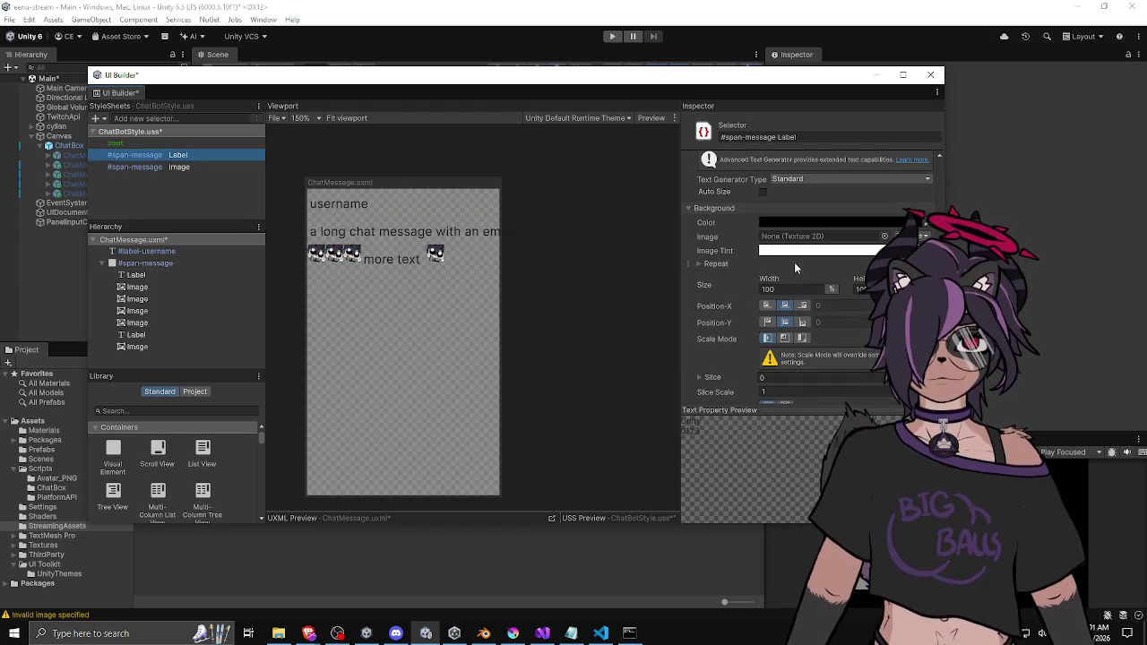
scroll(738, 267, "up", 6)
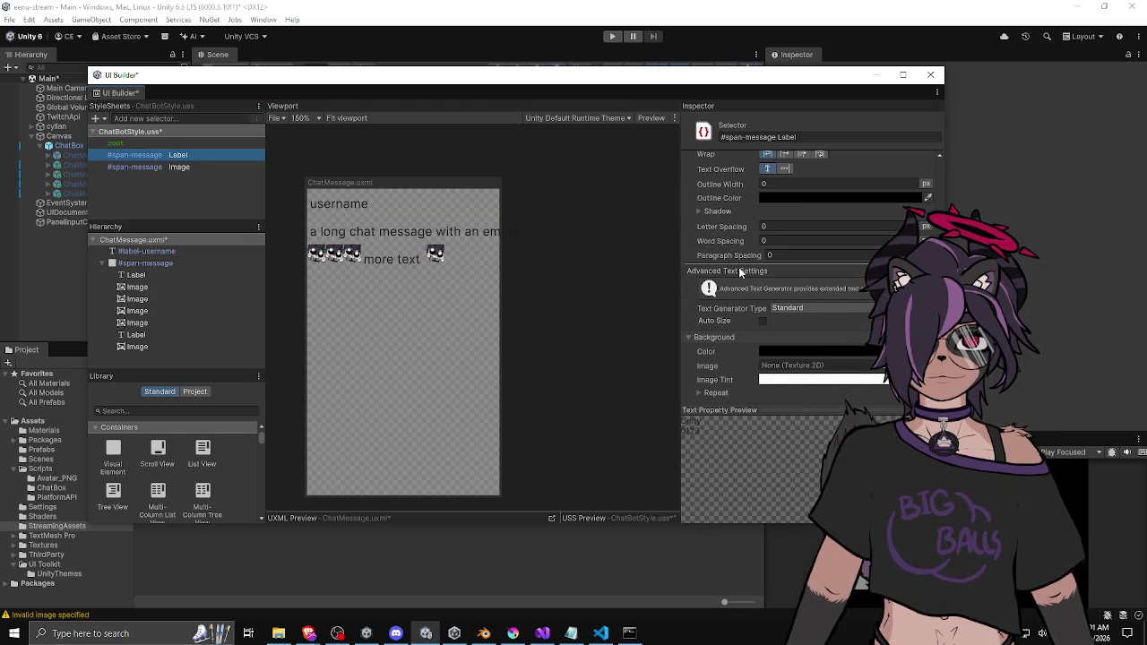
scroll(738, 267, "up", 2)
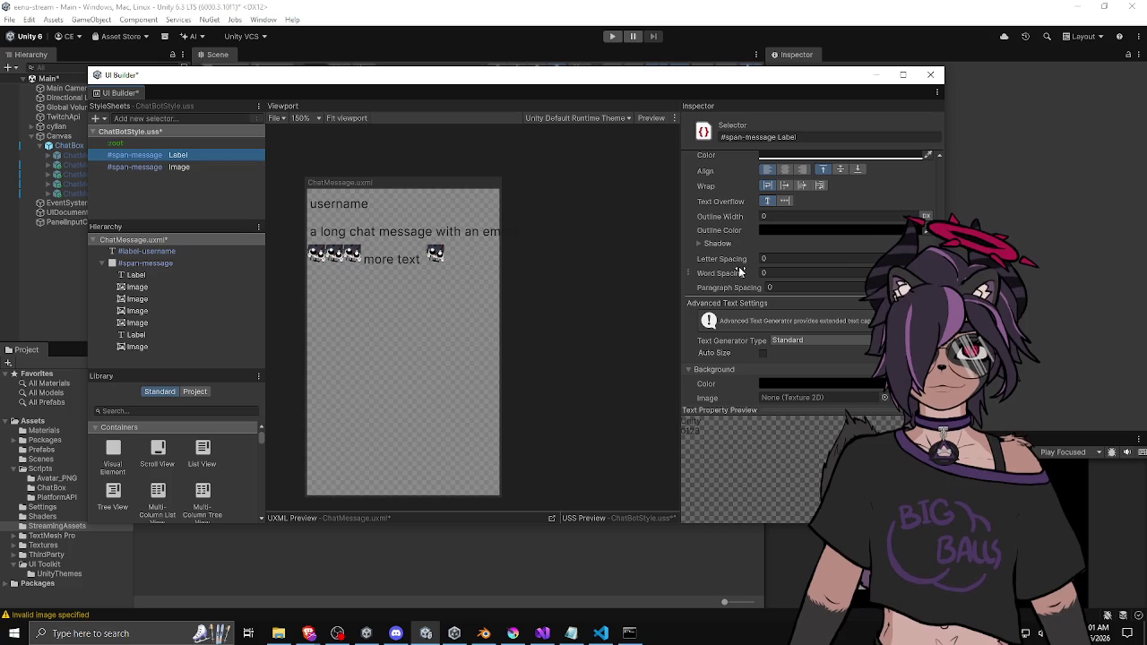
scroll(738, 266, "up", 2)
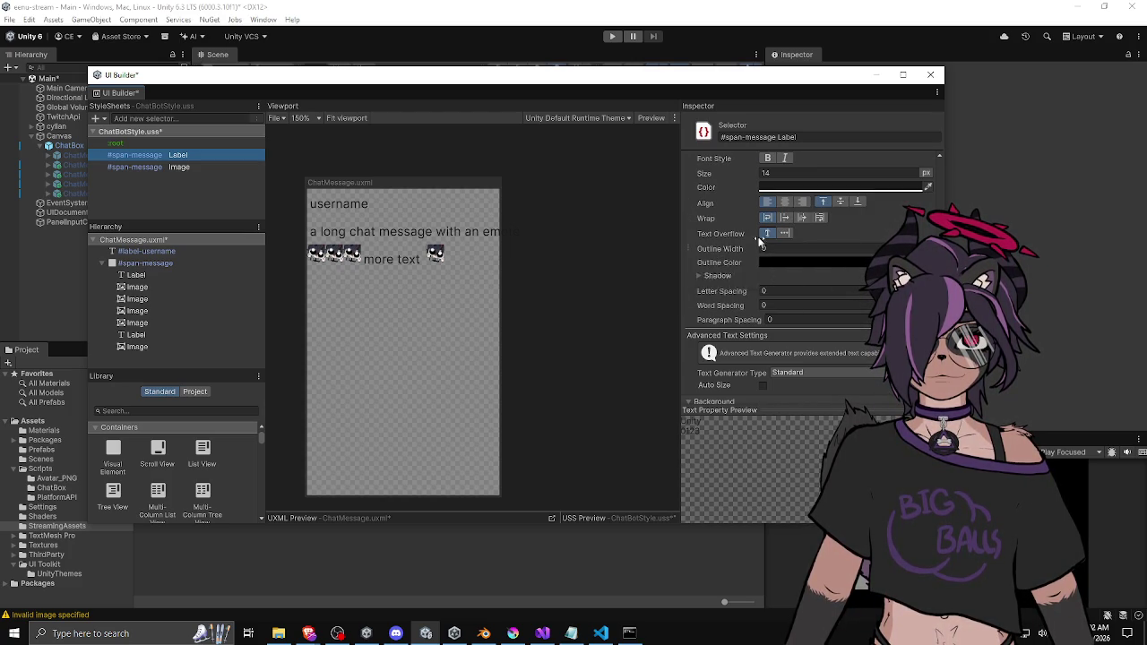
scroll(768, 242, "up", 2)
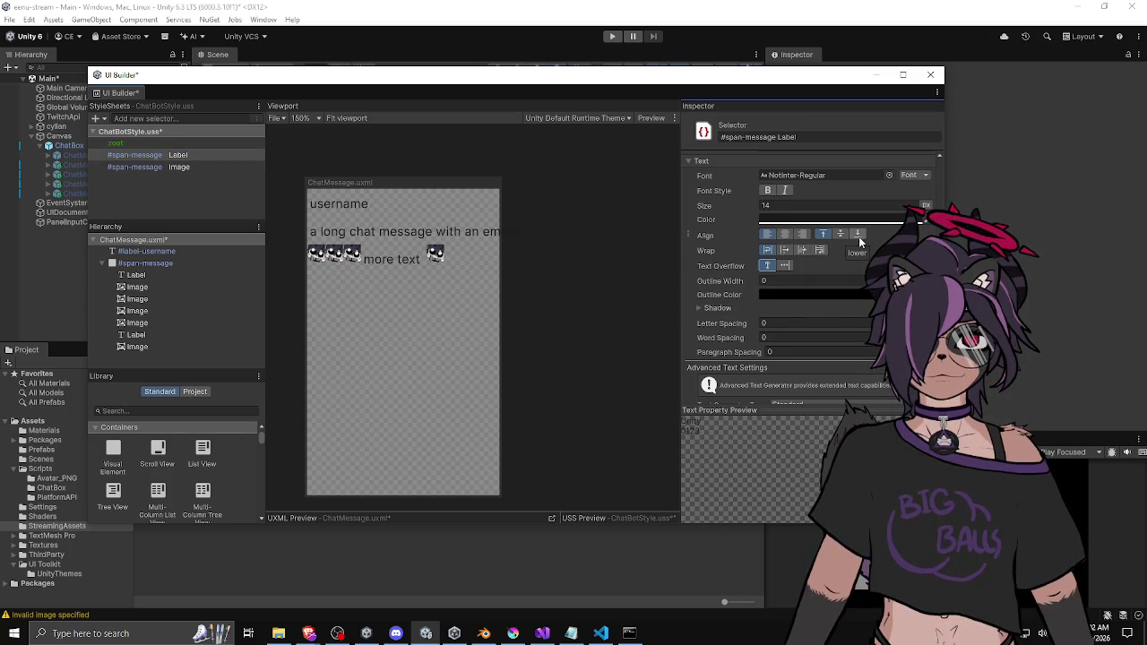
scroll(734, 251, "up", 5)
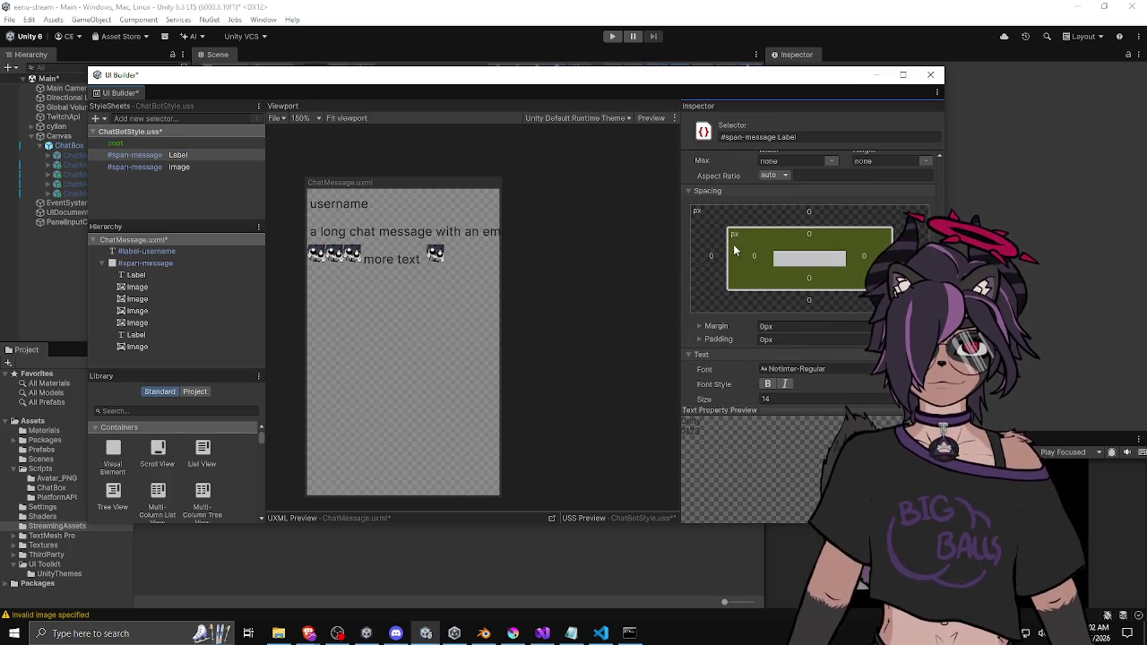
scroll(734, 251, "up", 5)
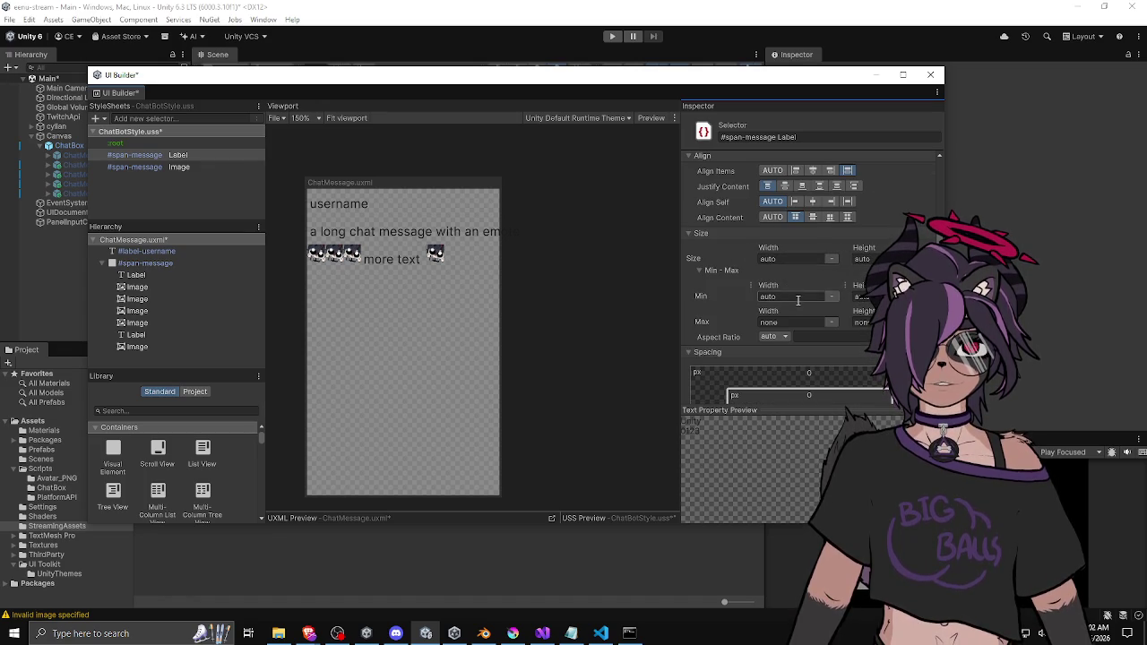
scroll(723, 297, "up", 2)
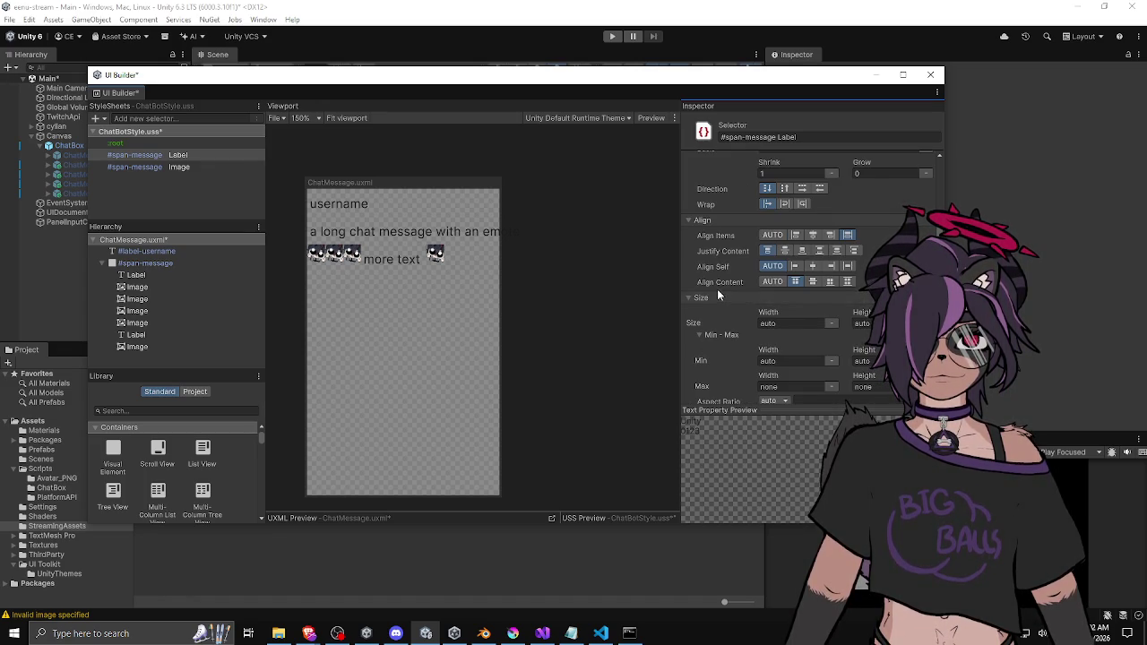
scroll(717, 289, "up", 2)
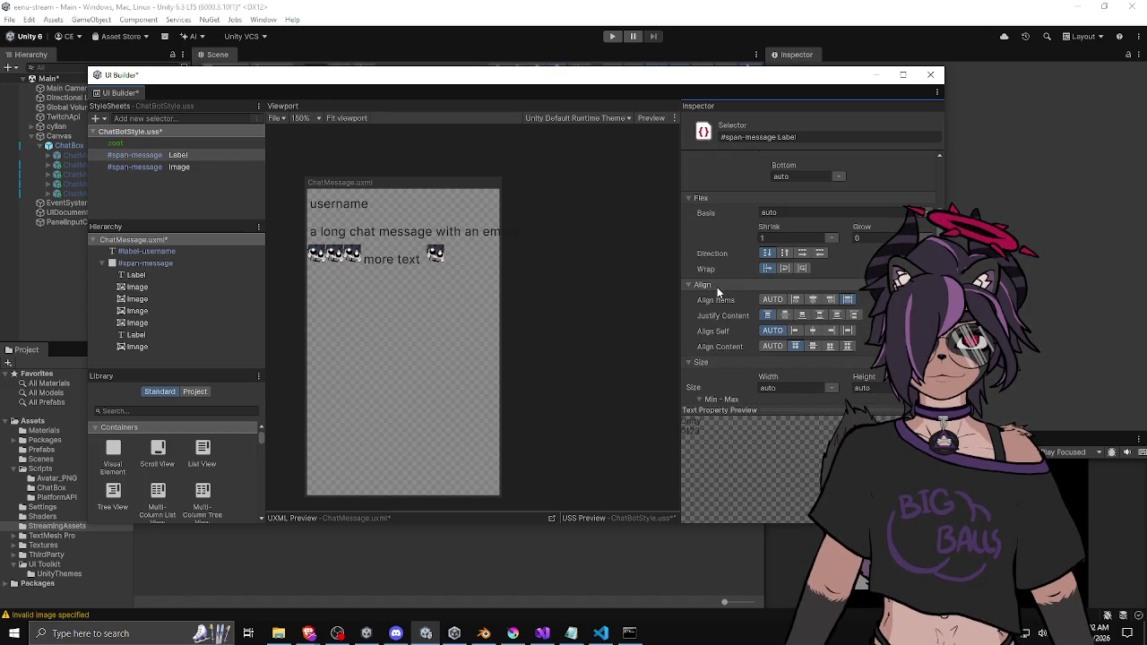
left_click(785, 269)
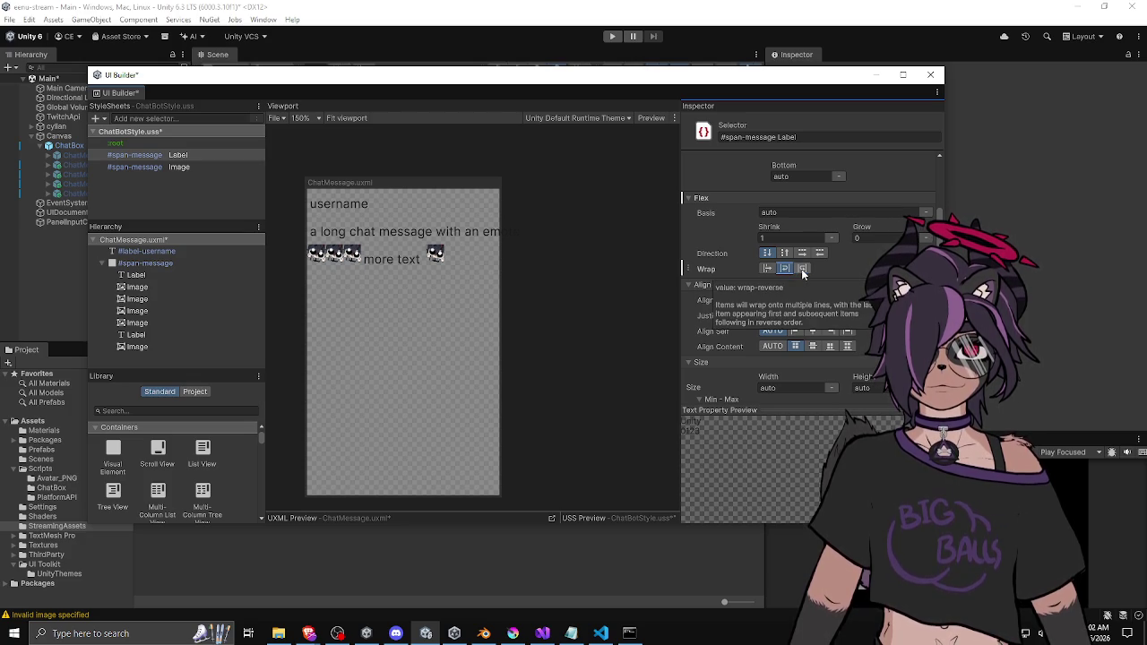
left_click(882, 238)
type("1")
key("Return")
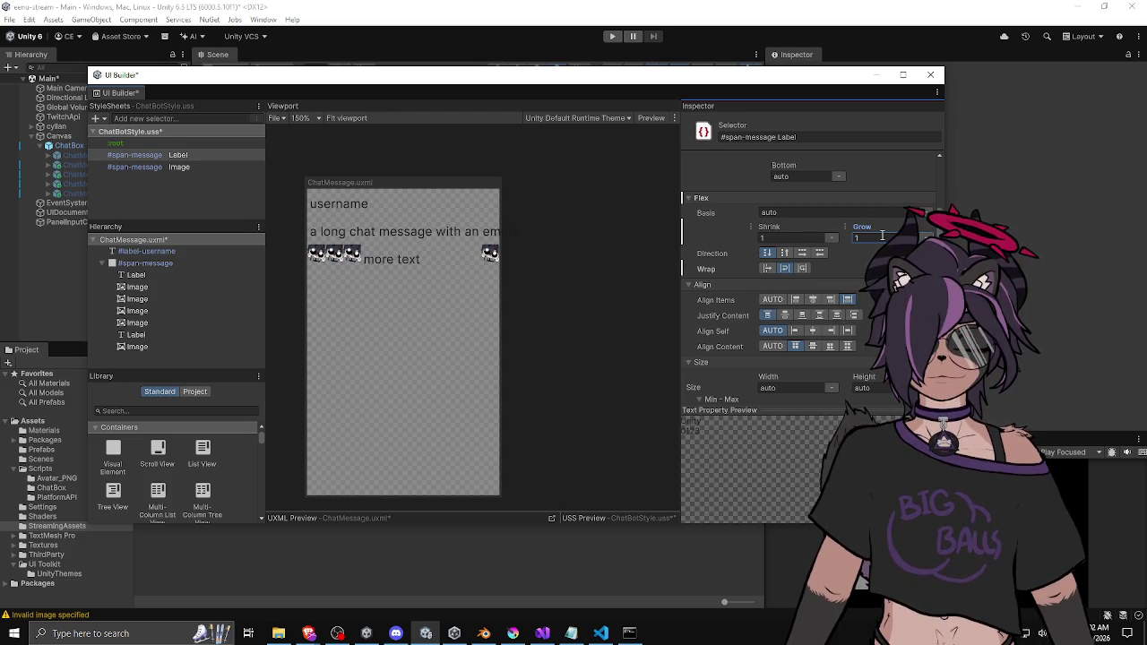
key("BackSpace")
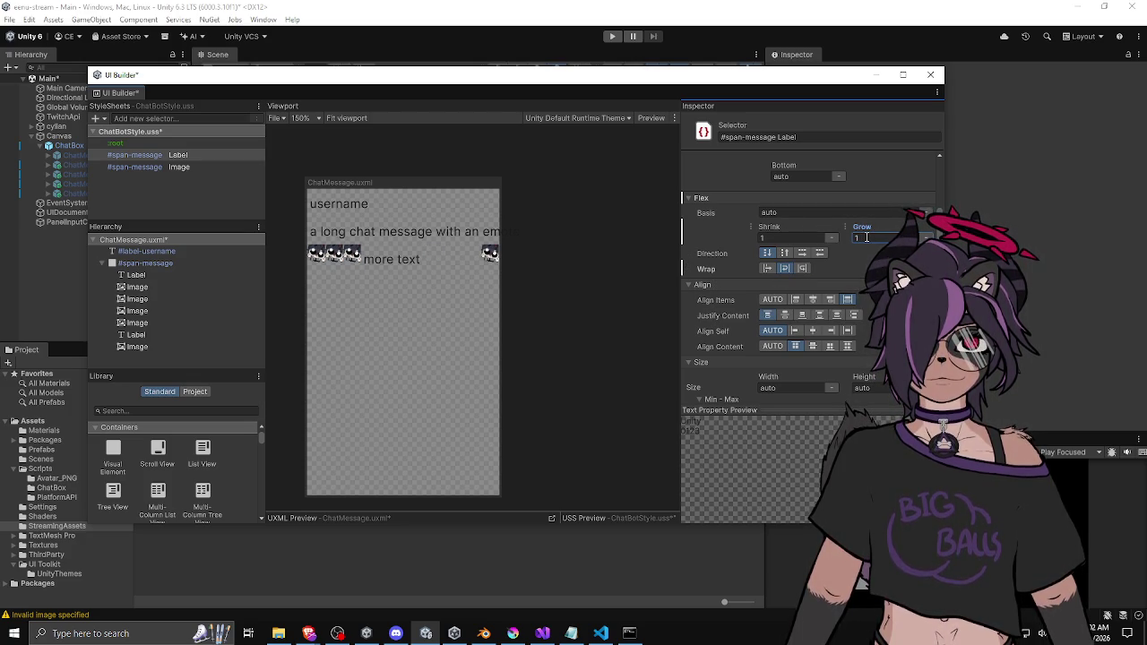
left_click(760, 239)
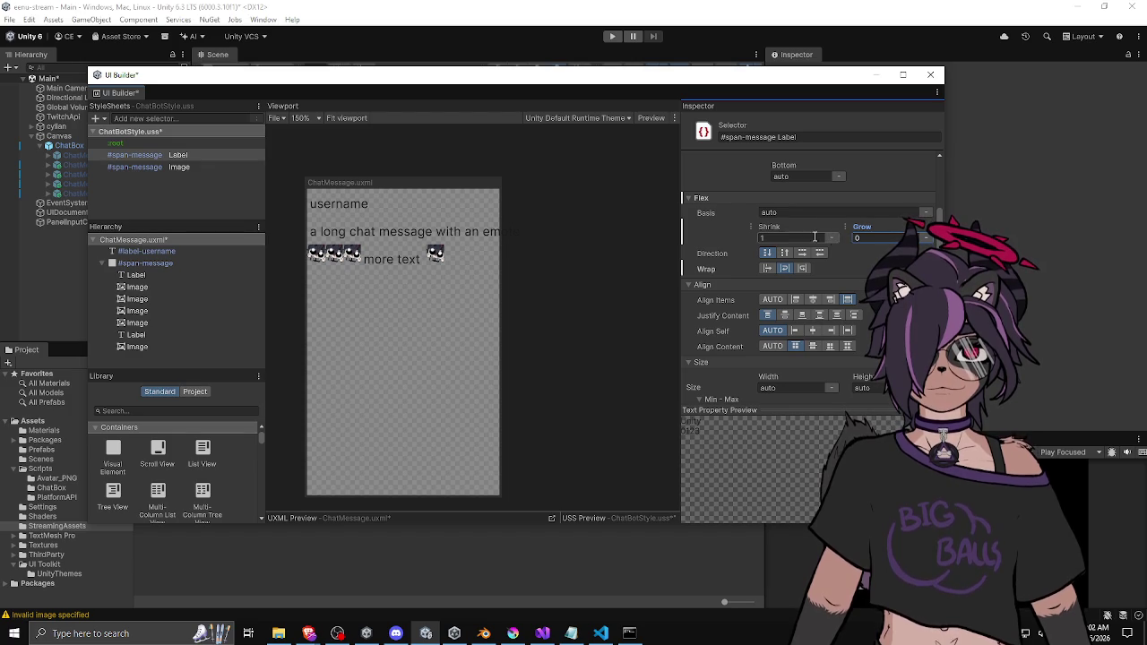
key("BackSpace")
type("0")
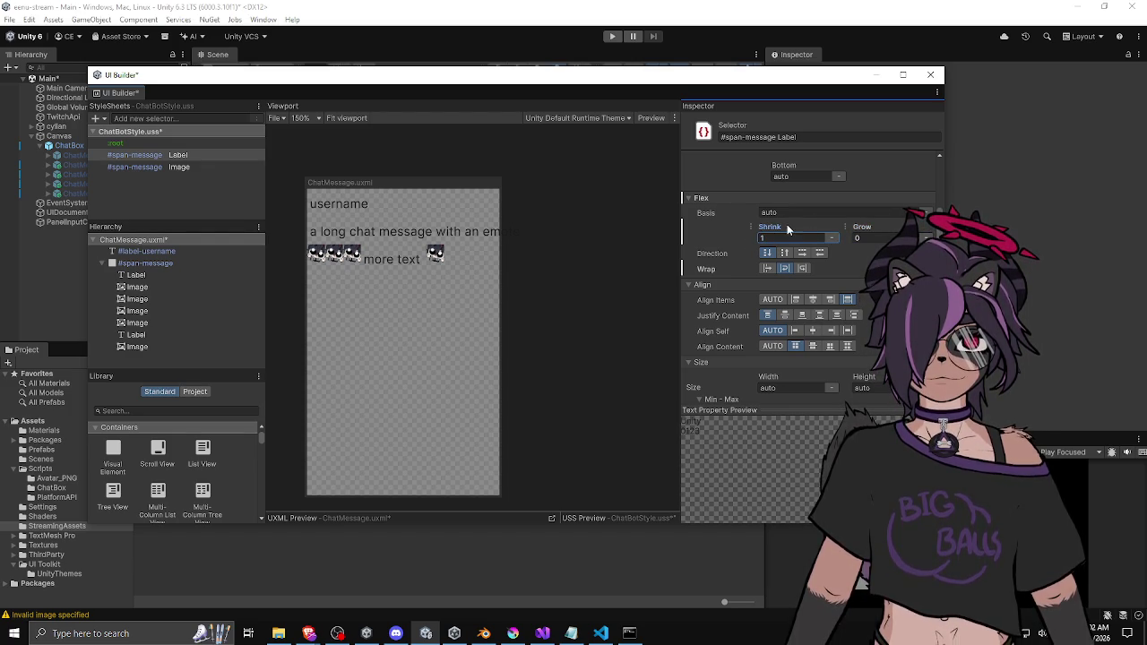
right_click(772, 231)
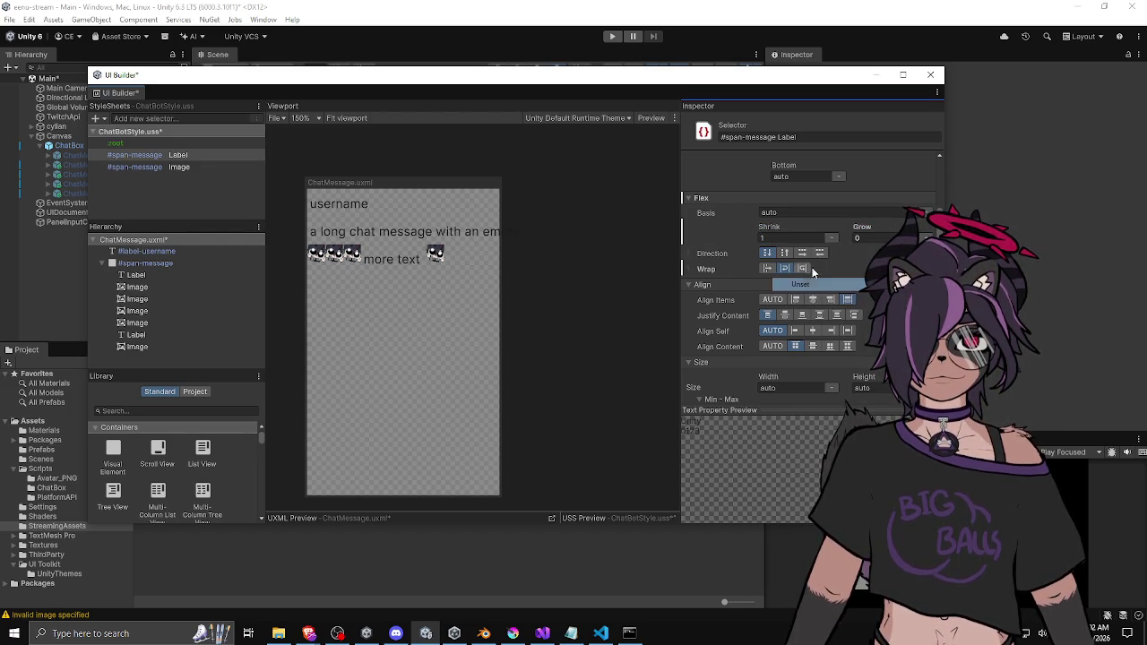
right_click(855, 227)
left_click(785, 216)
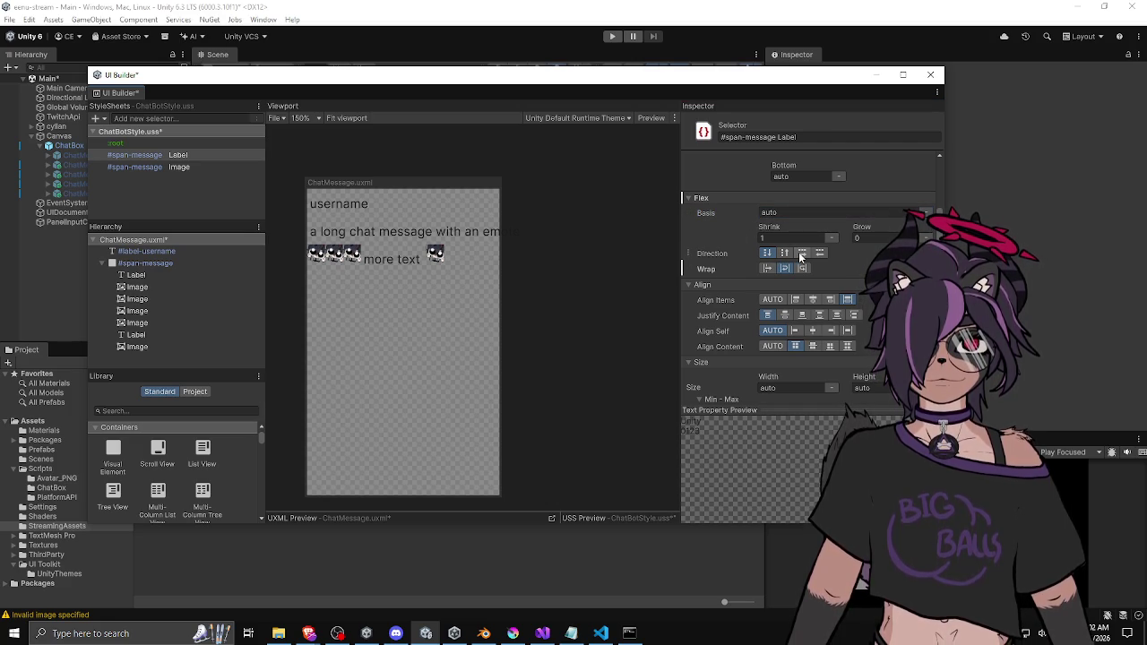
left_click(802, 253)
left_click(765, 253)
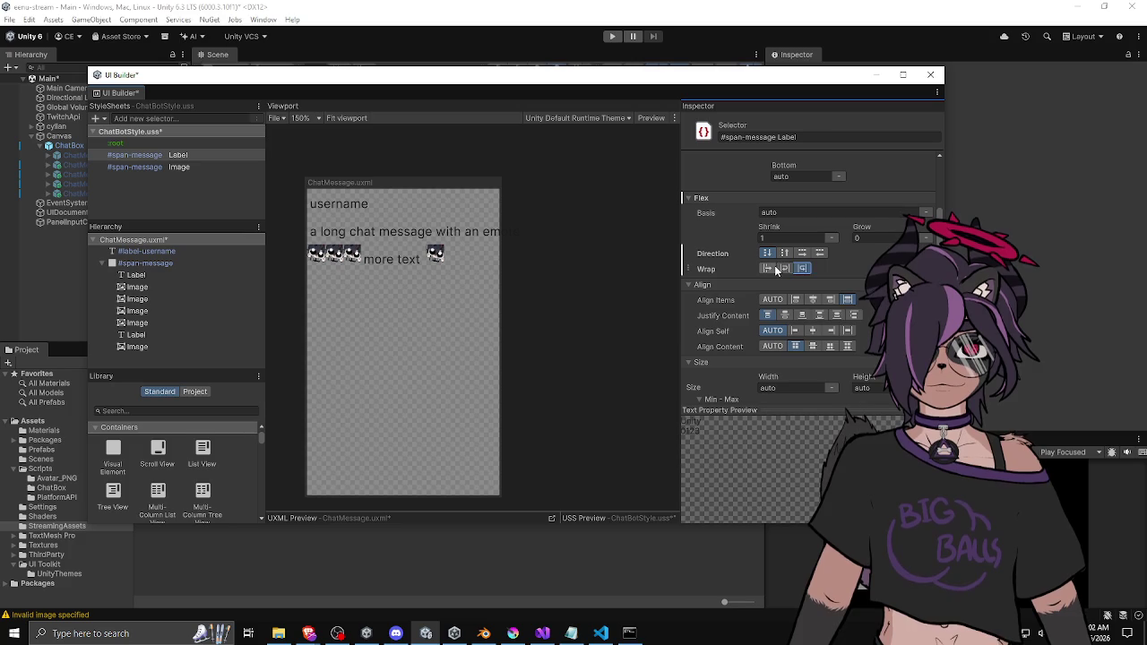
right_click(722, 254)
key("Escape")
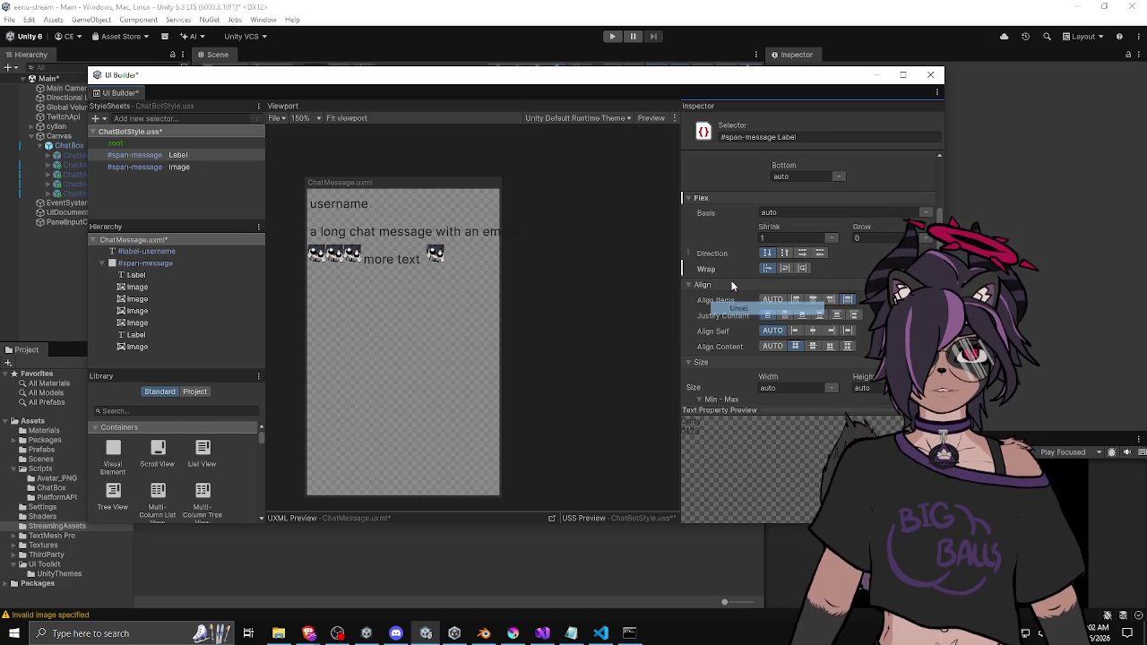
right_click(726, 268)
key("Escape")
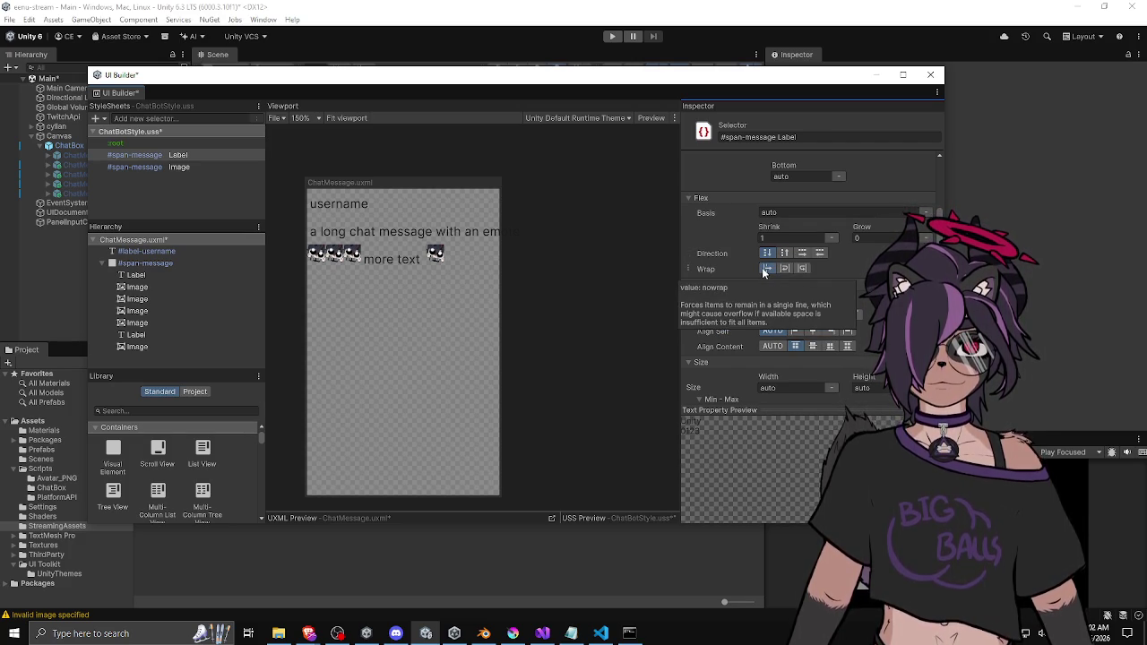
Set the #span-message Label's Text Wrap to pre-wrap so the message spans two lines
scroll(727, 271, "up", 5)
scroll(716, 276, "up", 4)
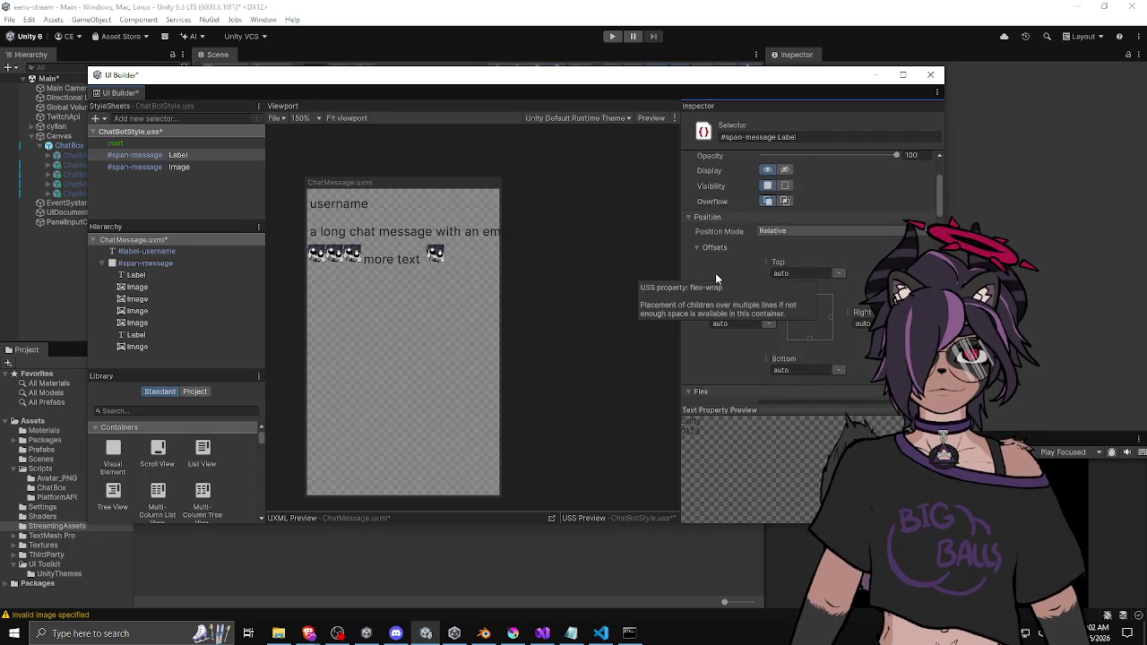
scroll(696, 333, "down", 8)
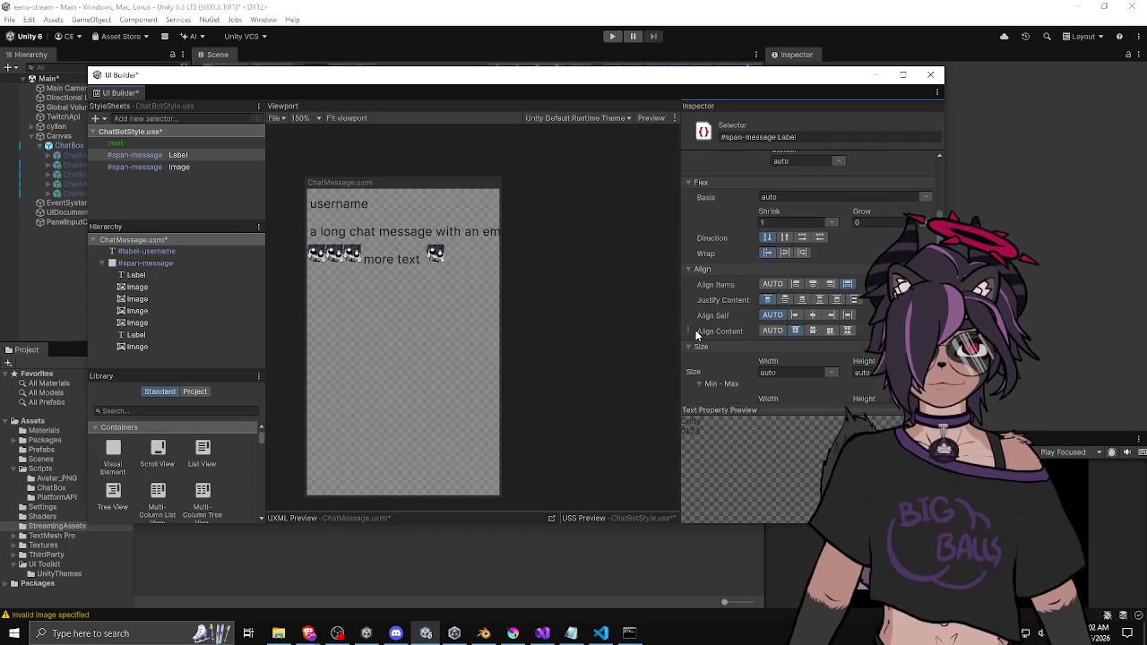
scroll(695, 326, "down", 3)
scroll(696, 330, "down", 6)
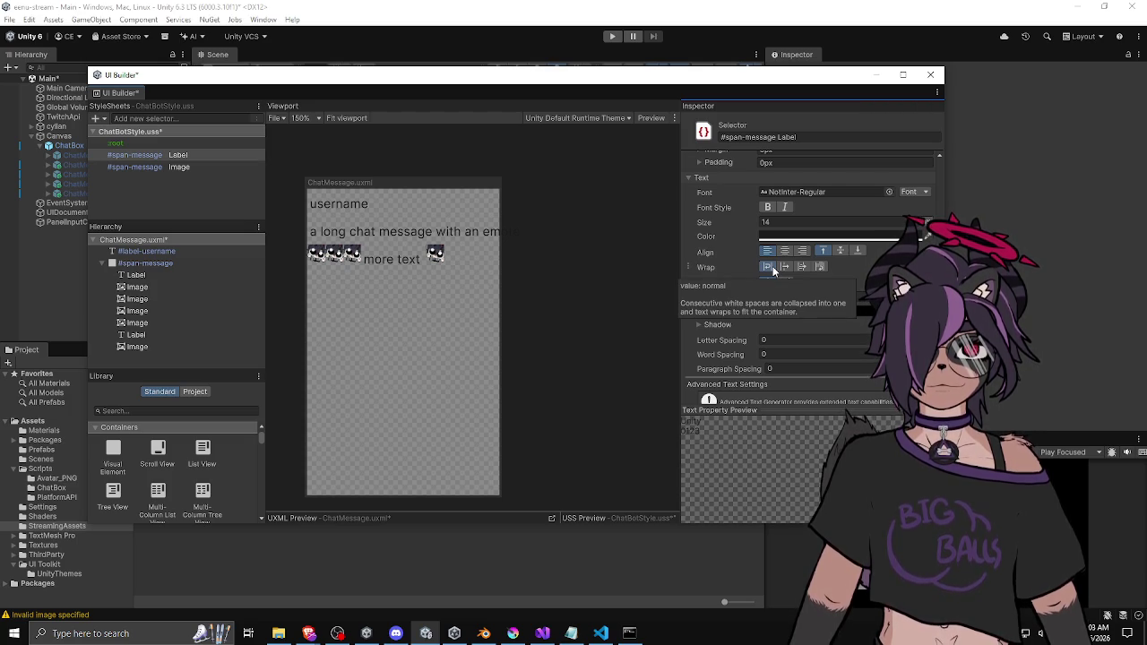
left_click(823, 267)
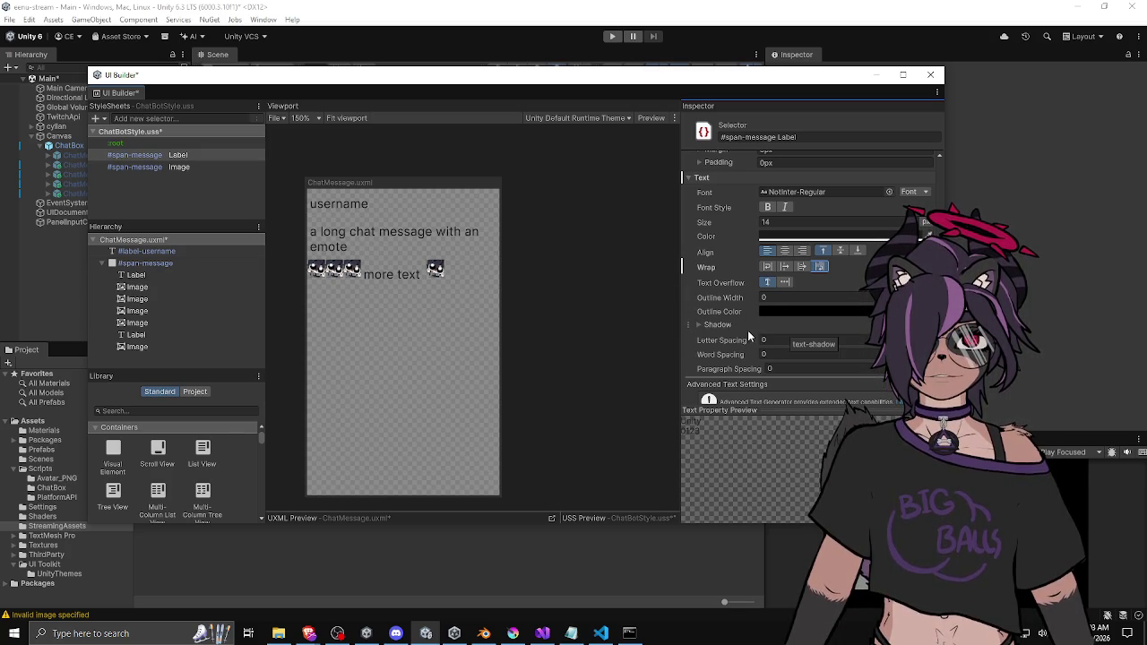
scroll(742, 345, "down", 3)
scroll(742, 337, "up", 3)
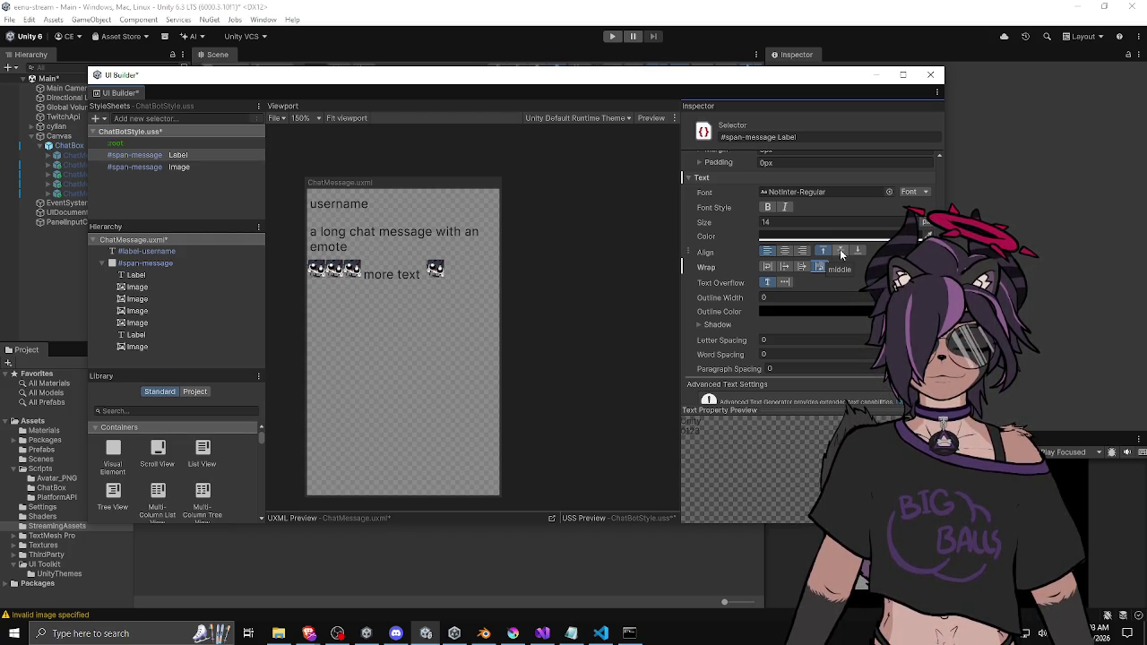
scroll(726, 313, "down", 3)
scroll(735, 306, "down", 3)
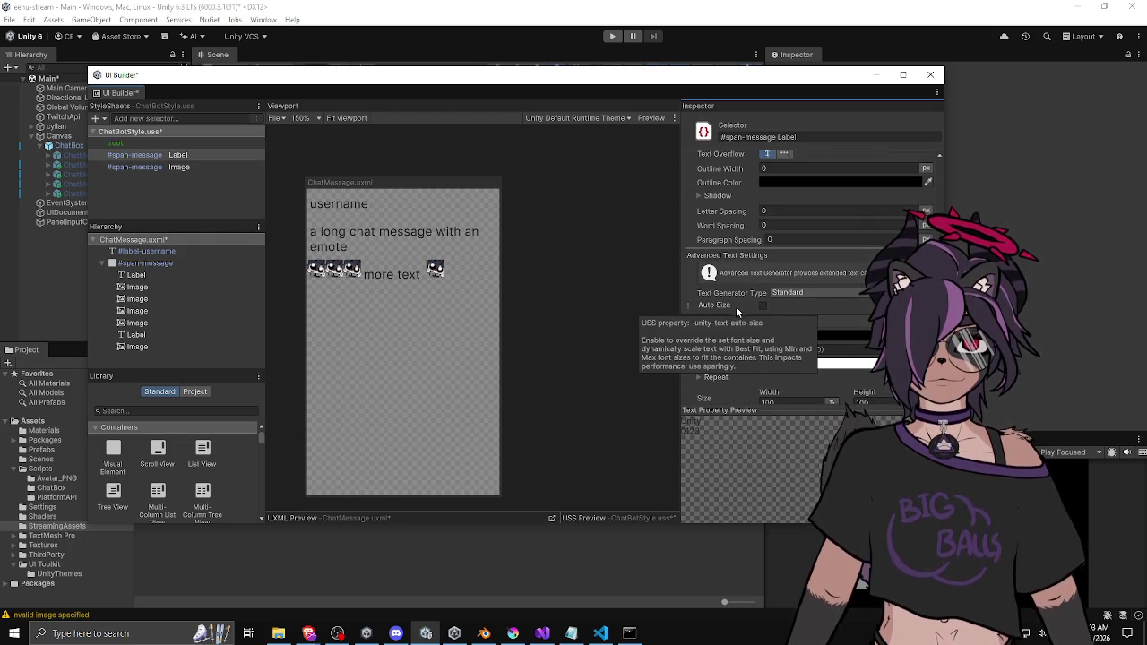
scroll(721, 316, "down", 3)
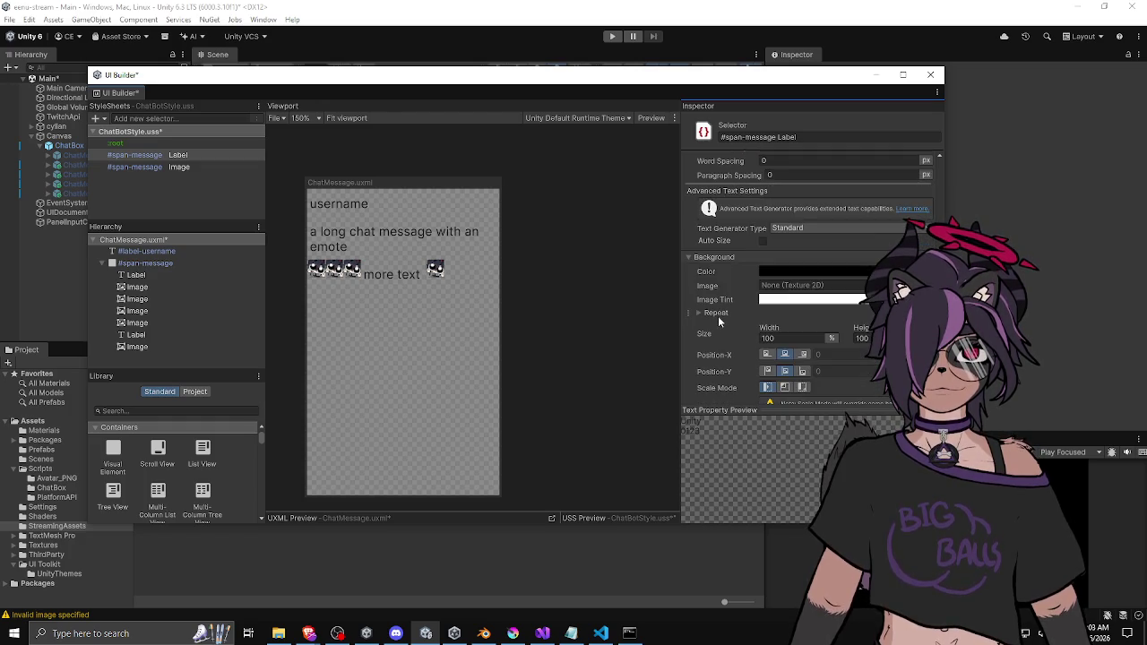
scroll(717, 316, "down", 3)
scroll(717, 315, "down", 3)
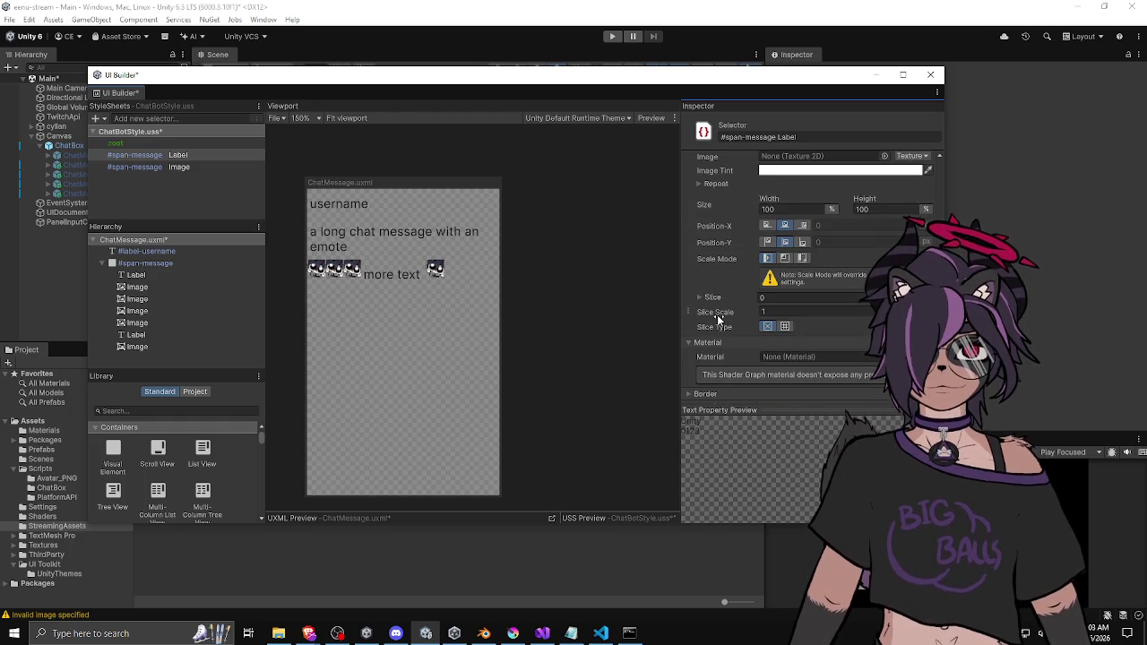
scroll(706, 321, "down", 3)
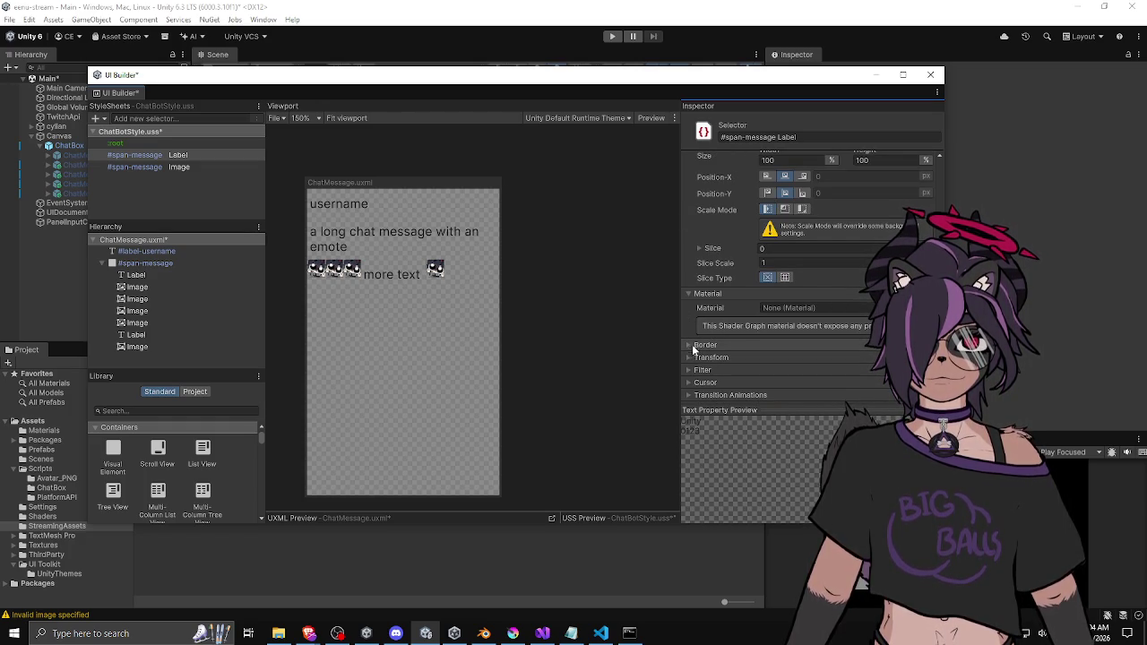
scroll(689, 382, "up", 10)
scroll(695, 371, "up", 5)
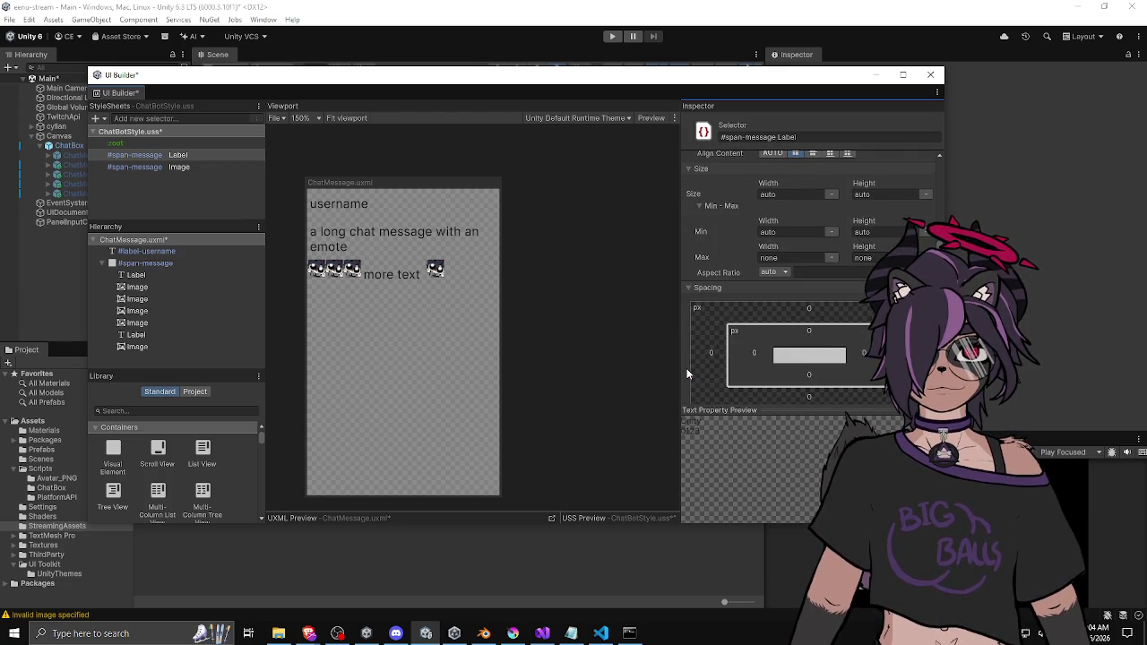
scroll(687, 372, "up", 5)
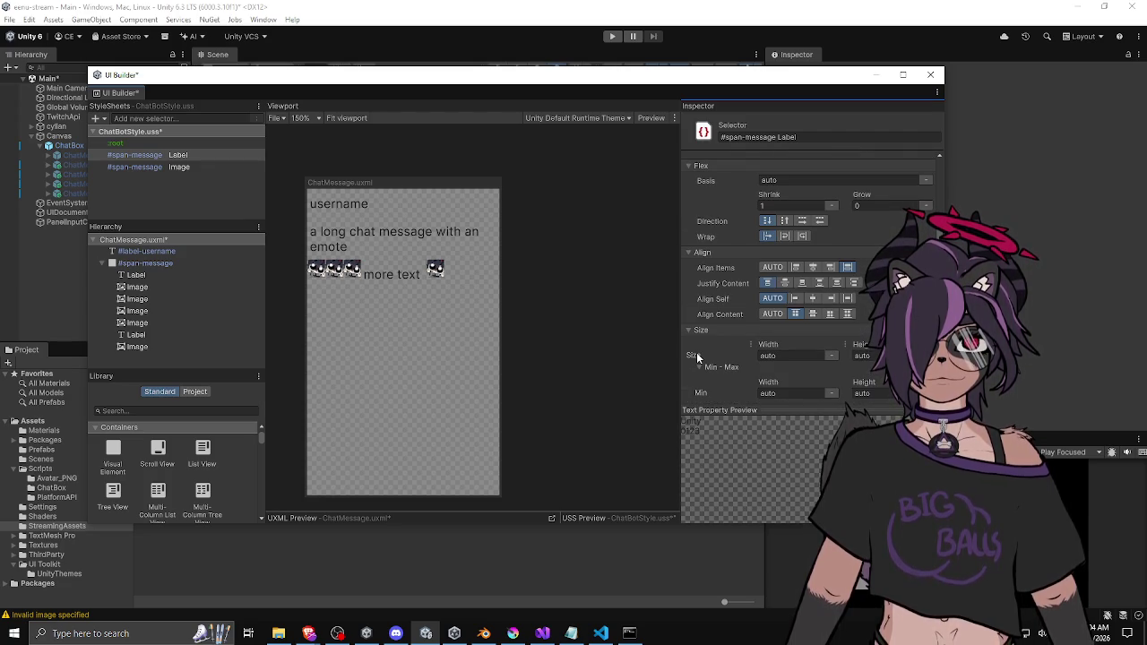
scroll(696, 357, "up", 5)
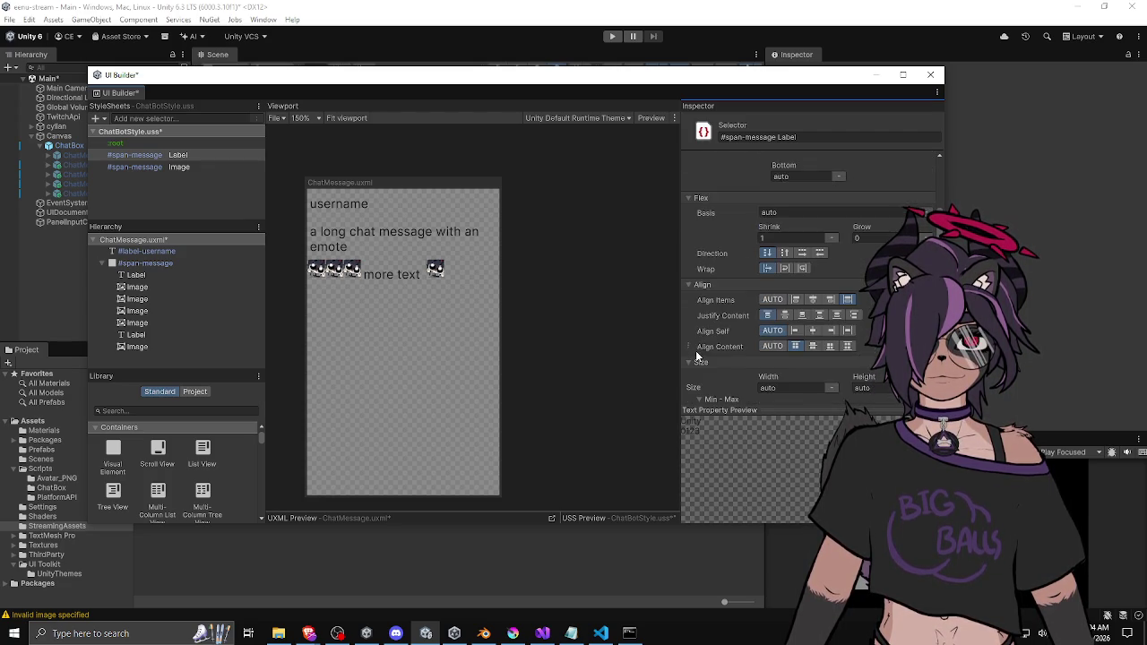
scroll(697, 357, "down", 5)
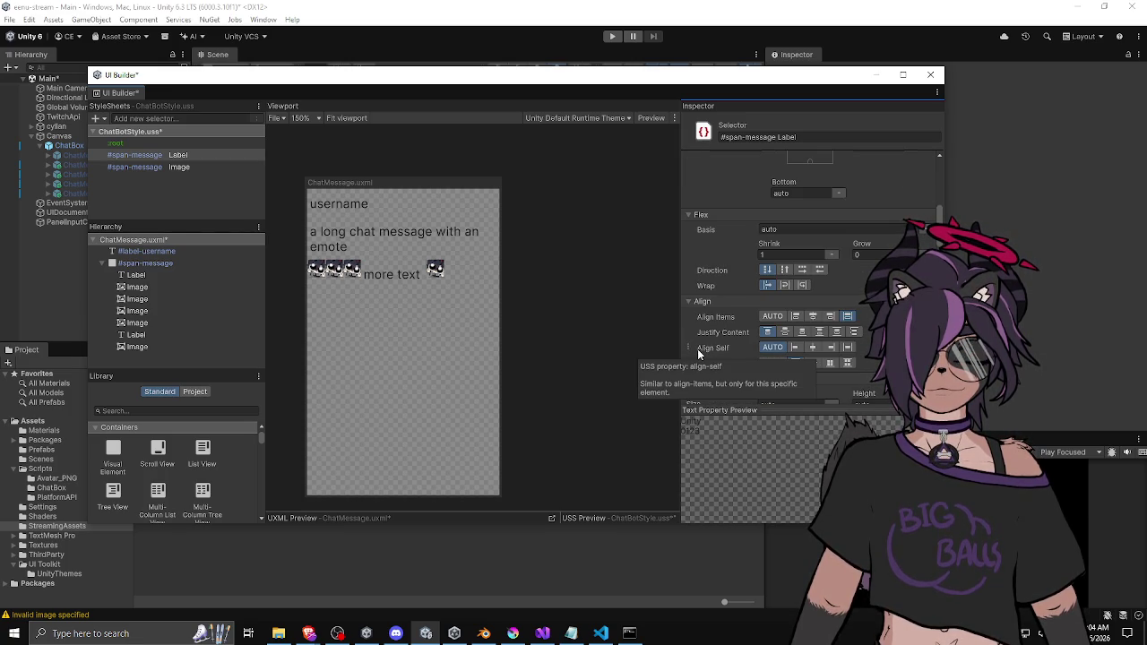
Turn on Flex Wrap for the Label, then unset it back to default
left_click(784, 285)
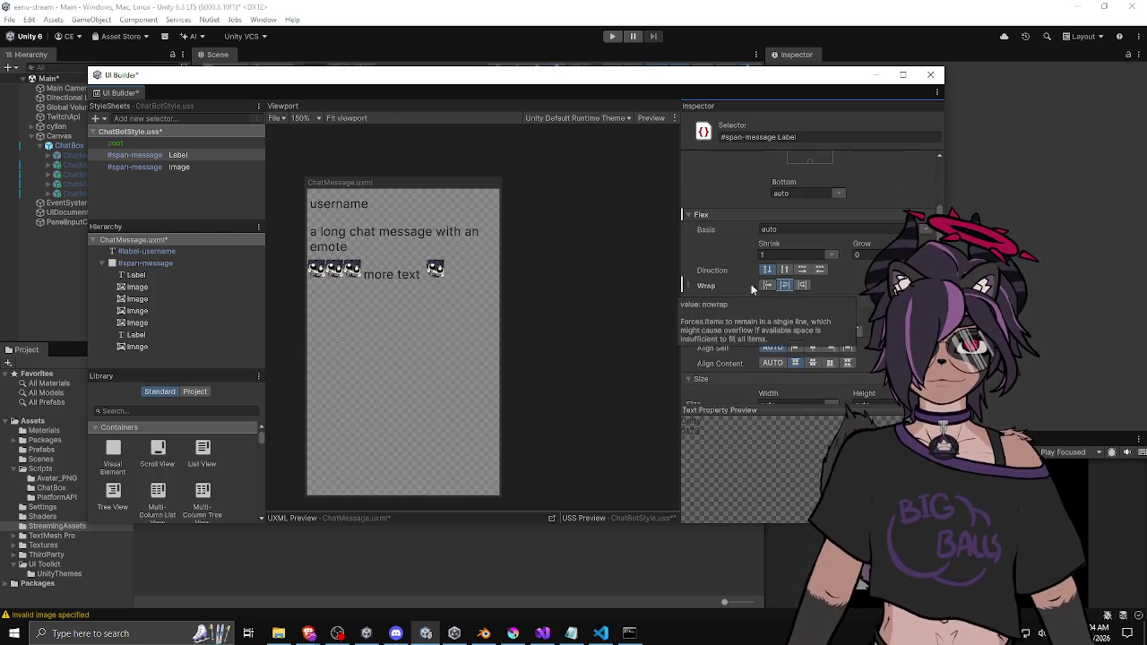
right_click(753, 286)
left_click(730, 339)
scroll(714, 307, "down", 3)
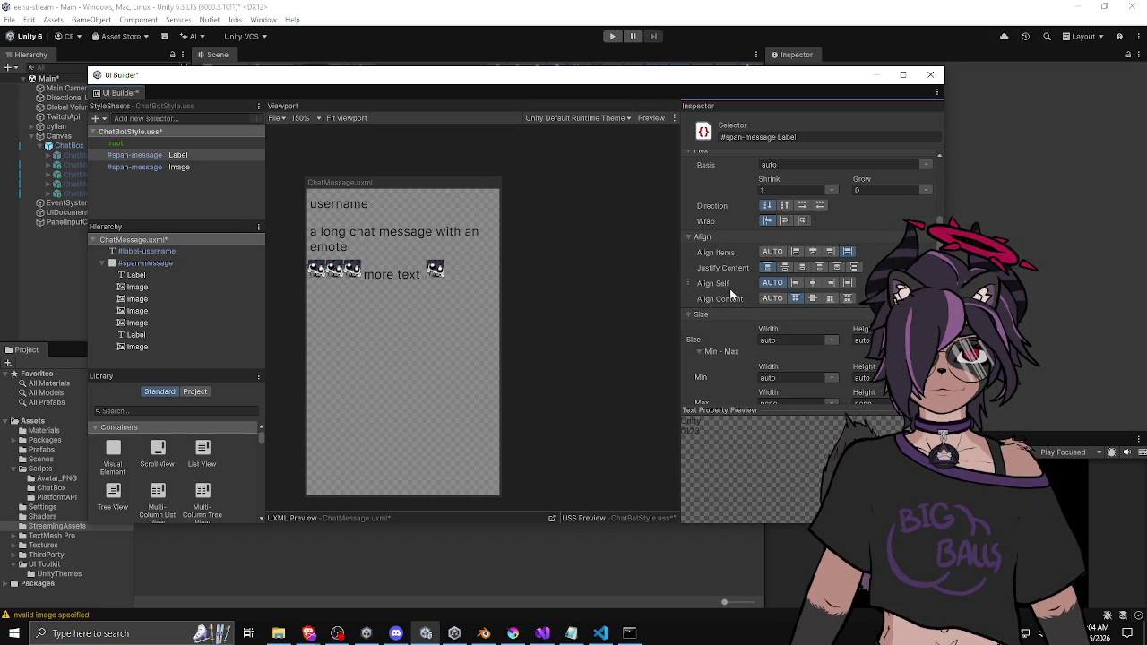
Switch Text Wrap from nowrap to pre-wrap and expand the text Shadow settings
mouse_move(721, 306)
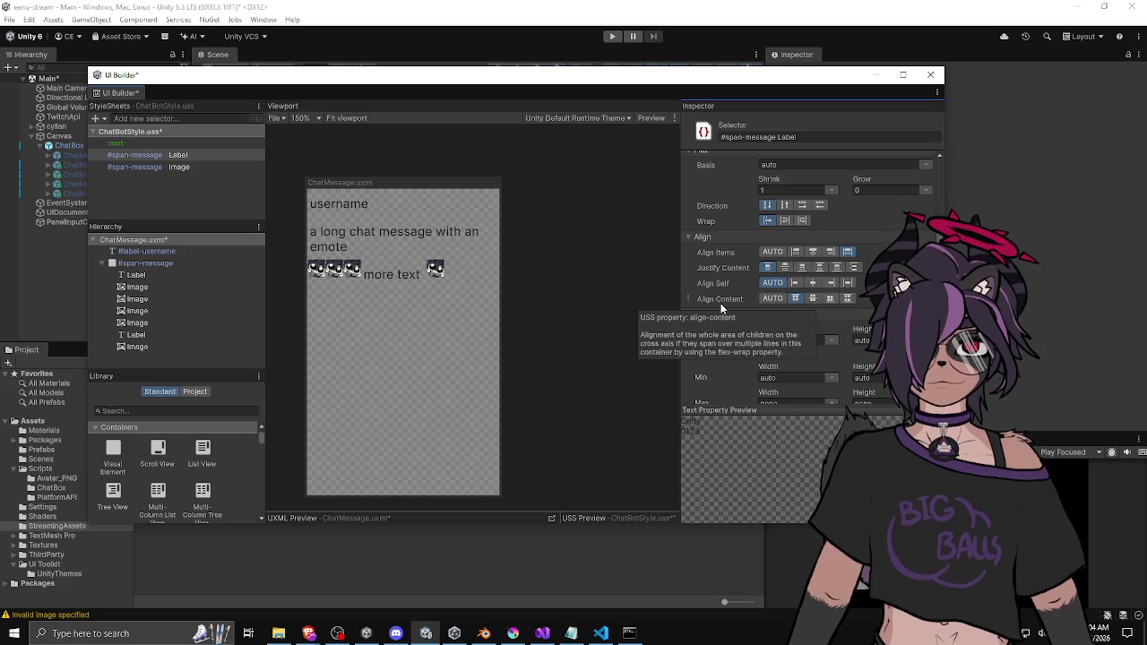
scroll(722, 307, "down", 3)
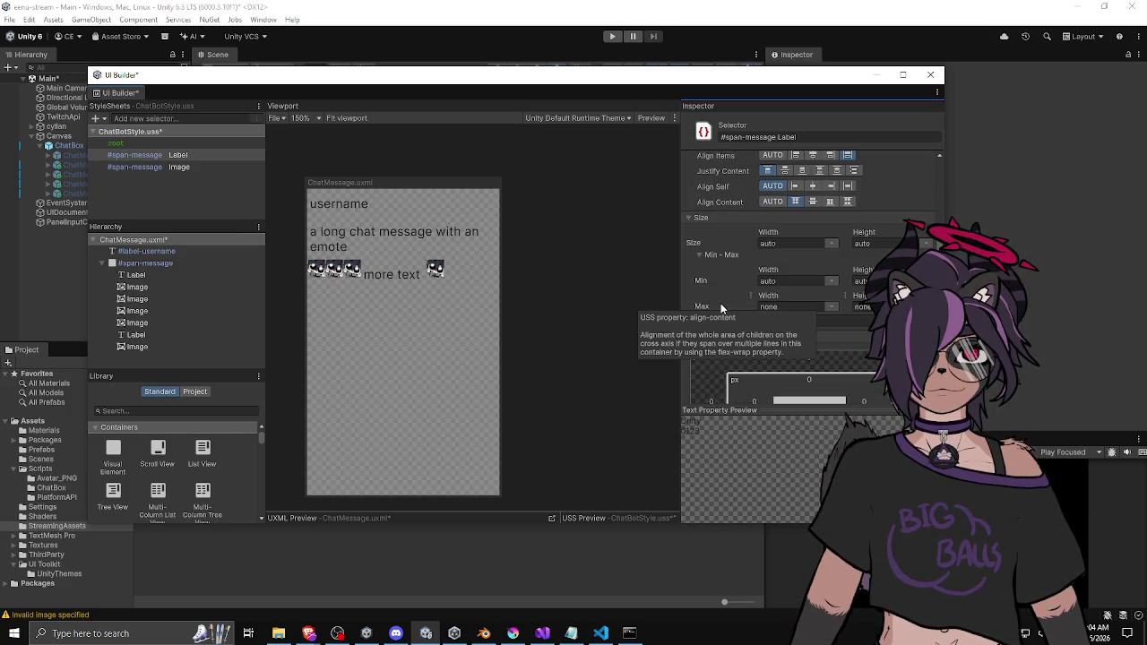
scroll(721, 308, "down", 10)
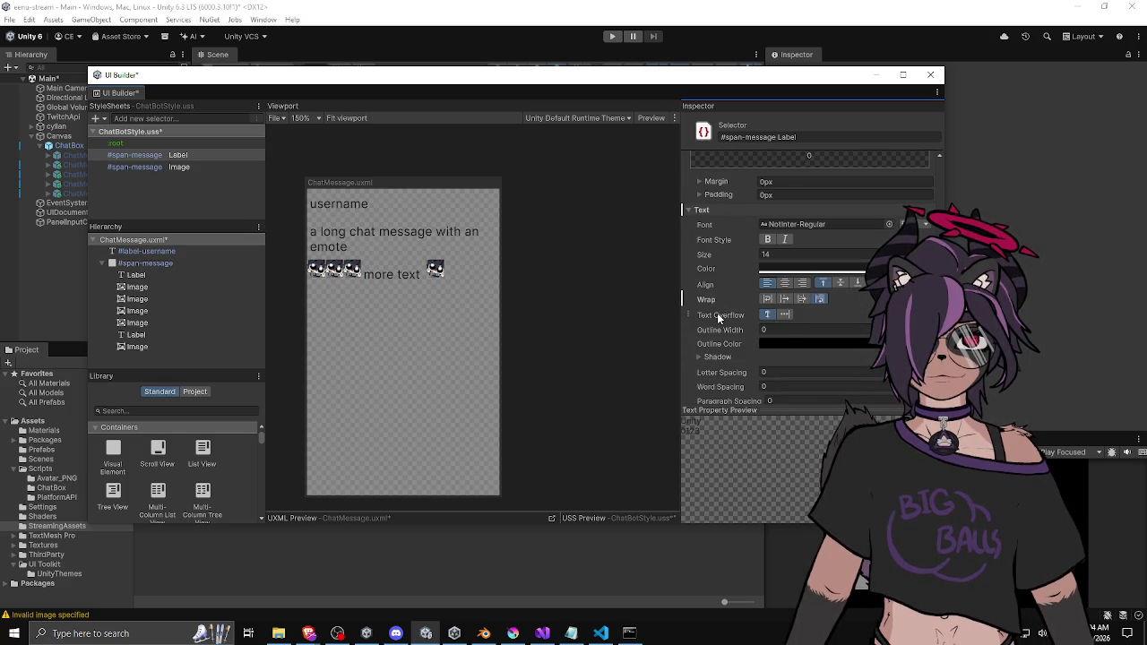
left_click(806, 300)
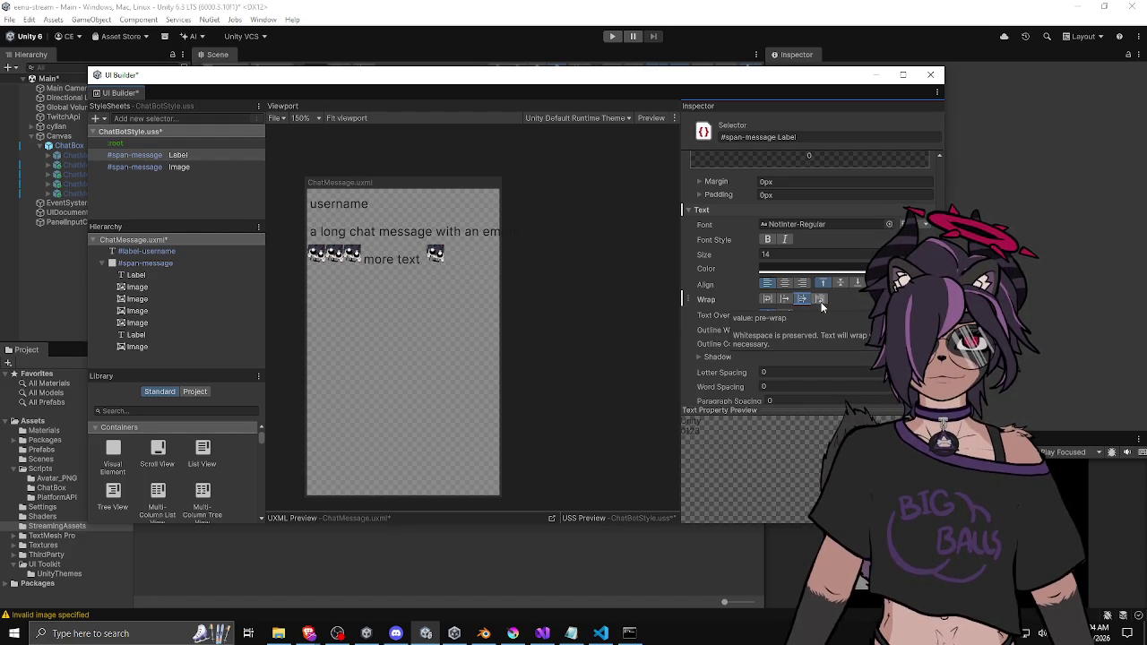
left_click(821, 305)
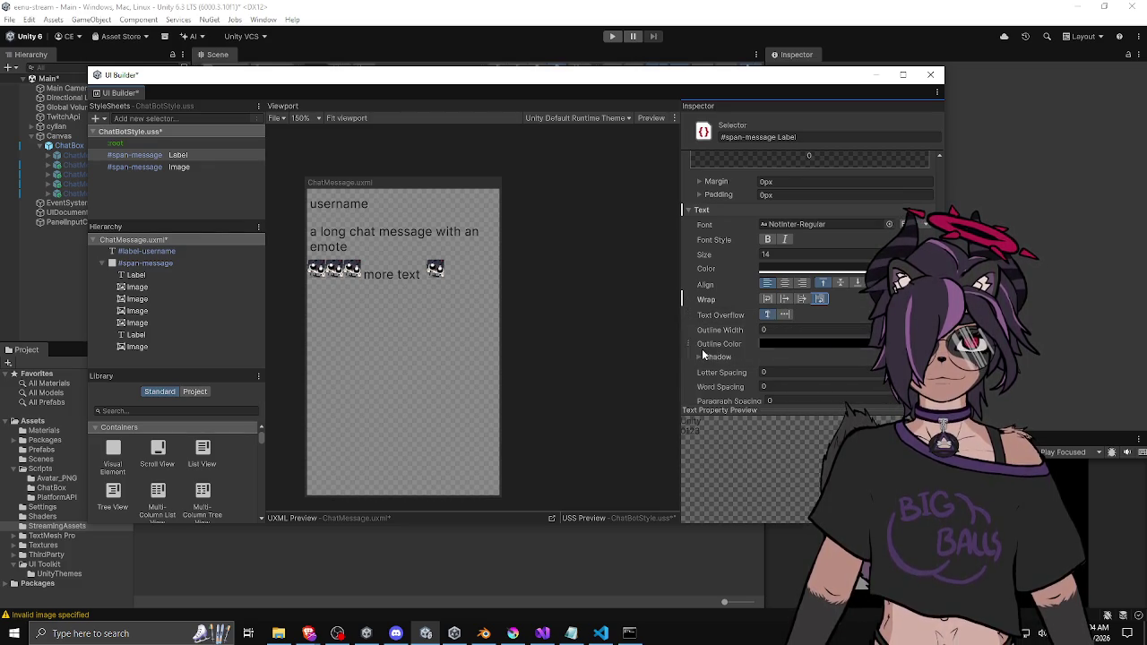
scroll(705, 362, "down", 3)
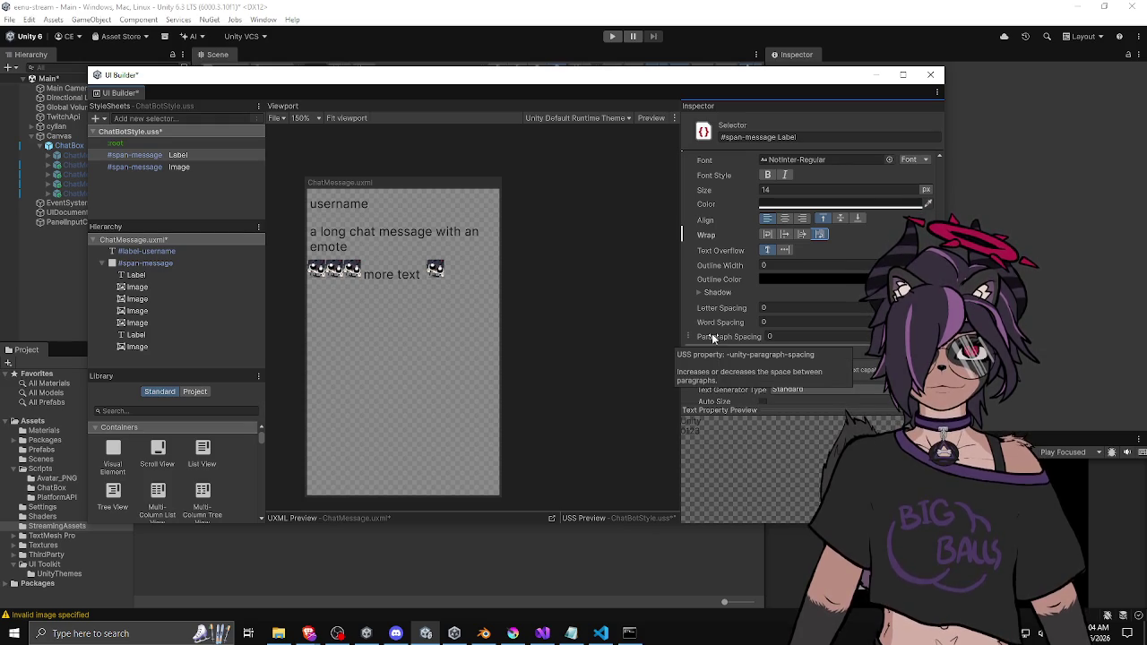
left_click(698, 293)
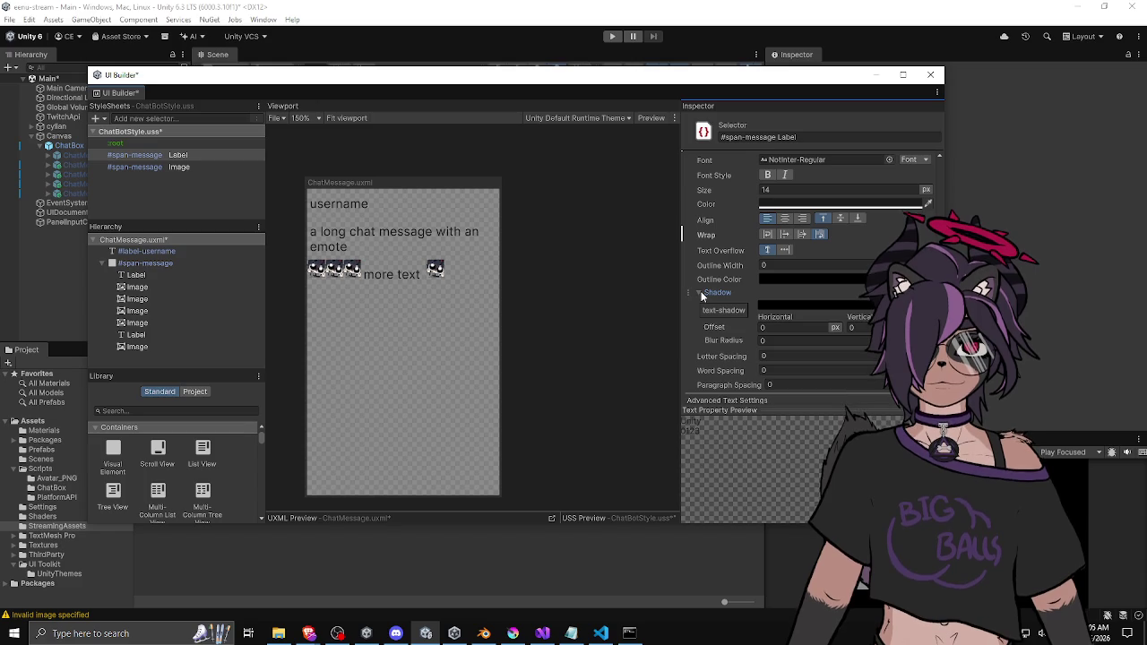
Collapse the Shadow foldout and scroll down through the Label rule's Inspector
left_click(701, 294)
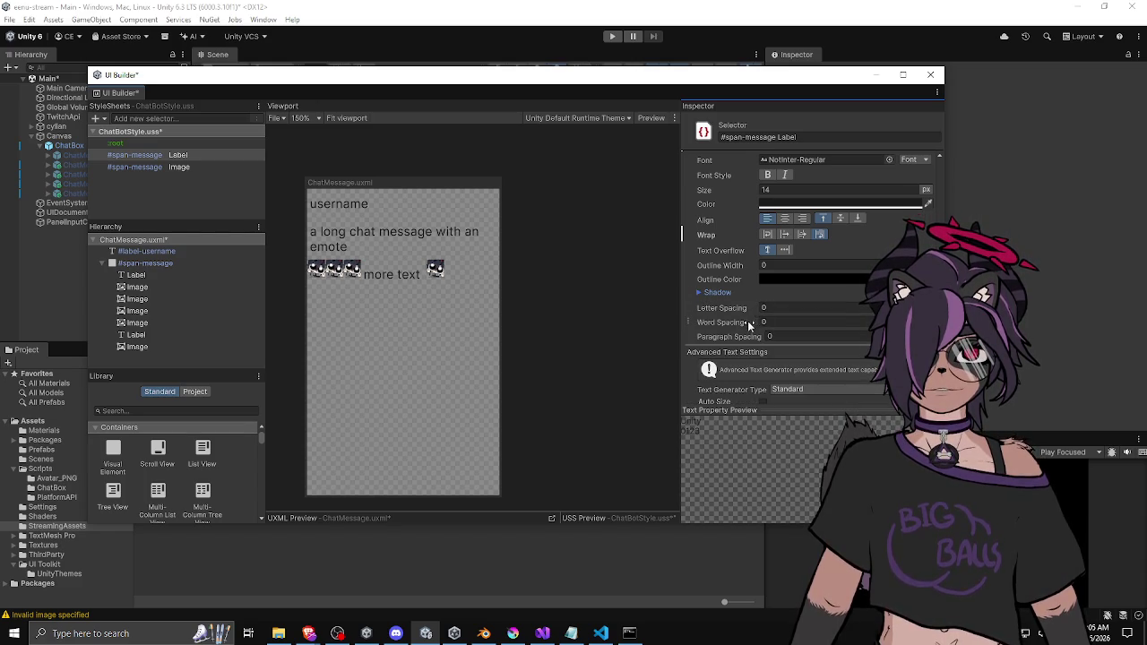
scroll(725, 338, "down", 3)
scroll(733, 318, "down", 4)
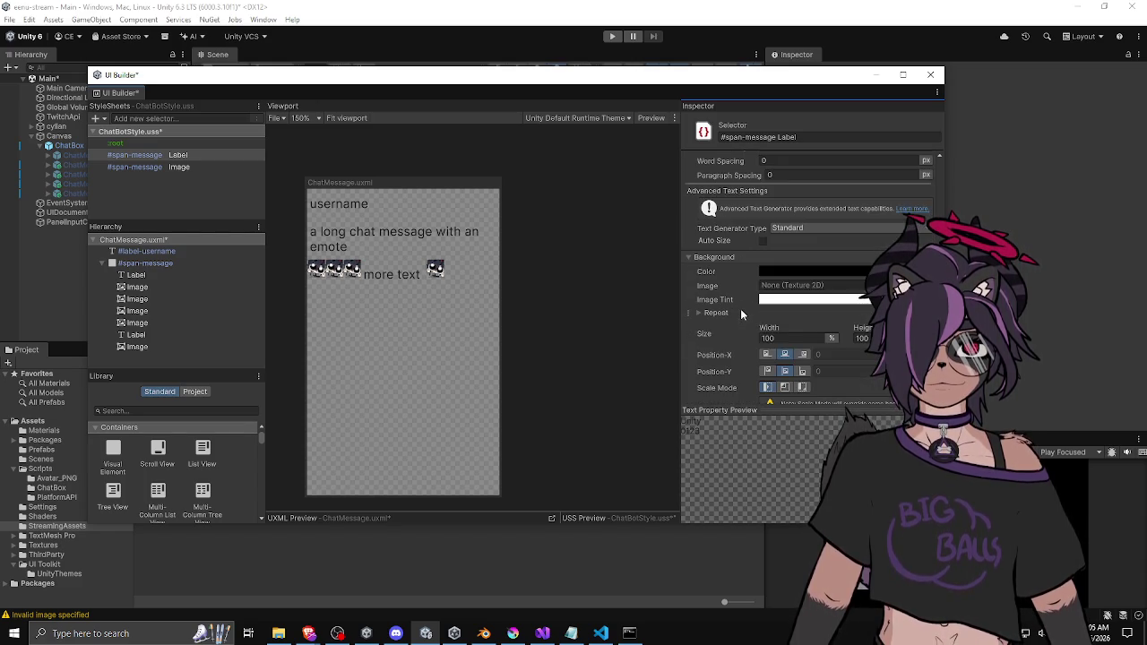
scroll(708, 316, "down", 1)
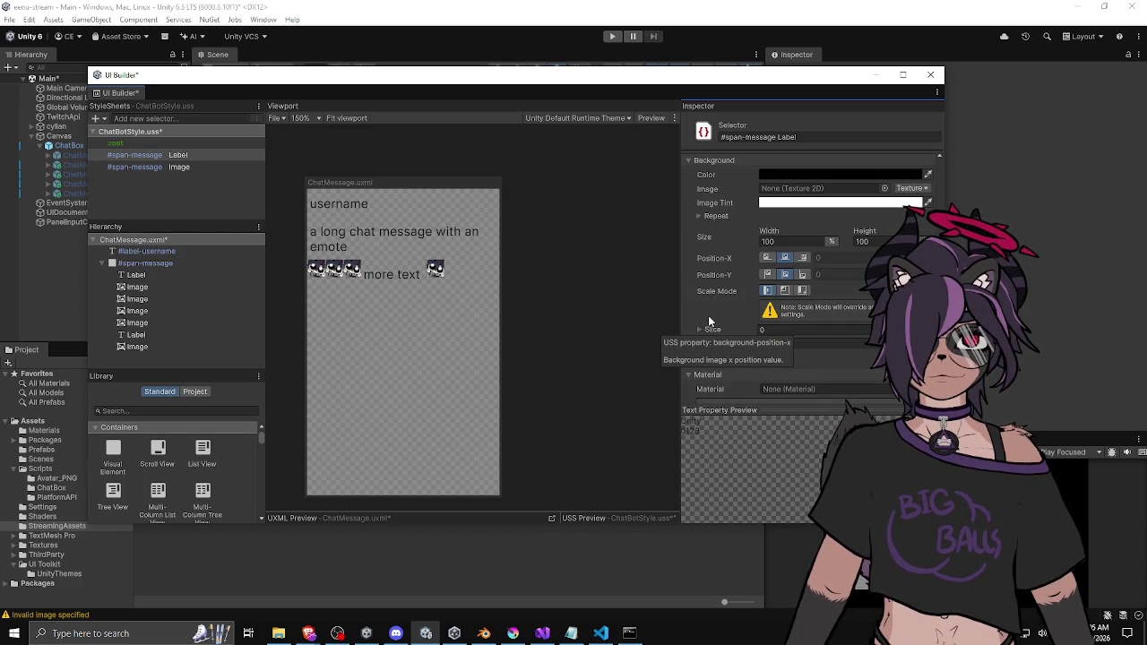
scroll(709, 321, "down", 2)
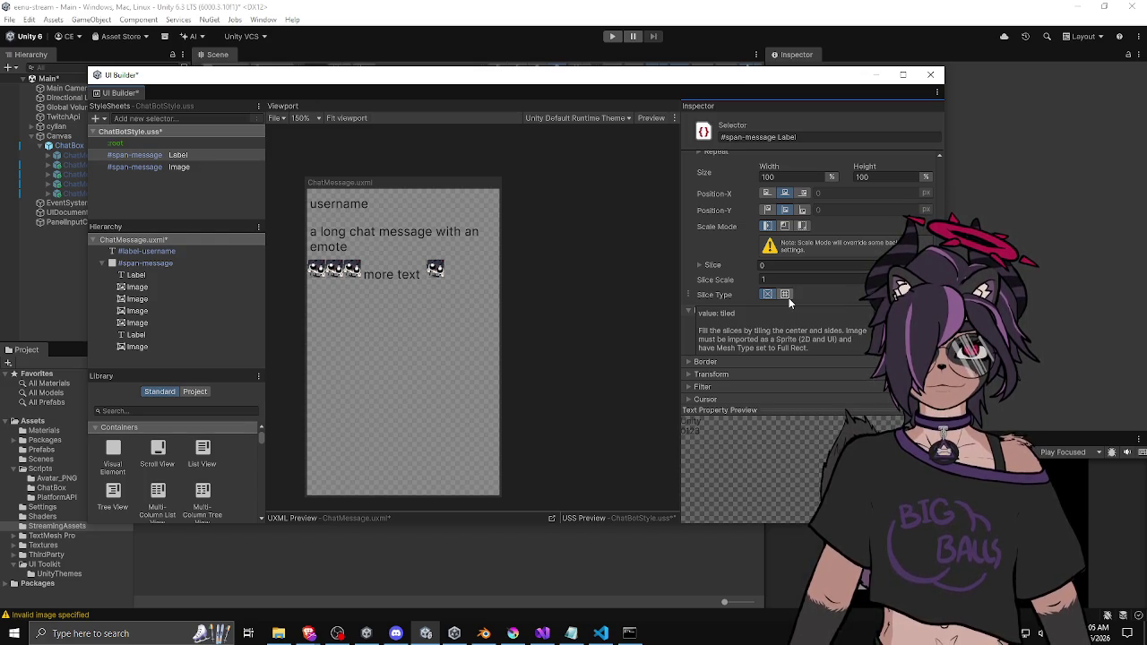
scroll(720, 298, "up", 1)
scroll(720, 298, "down", 2)
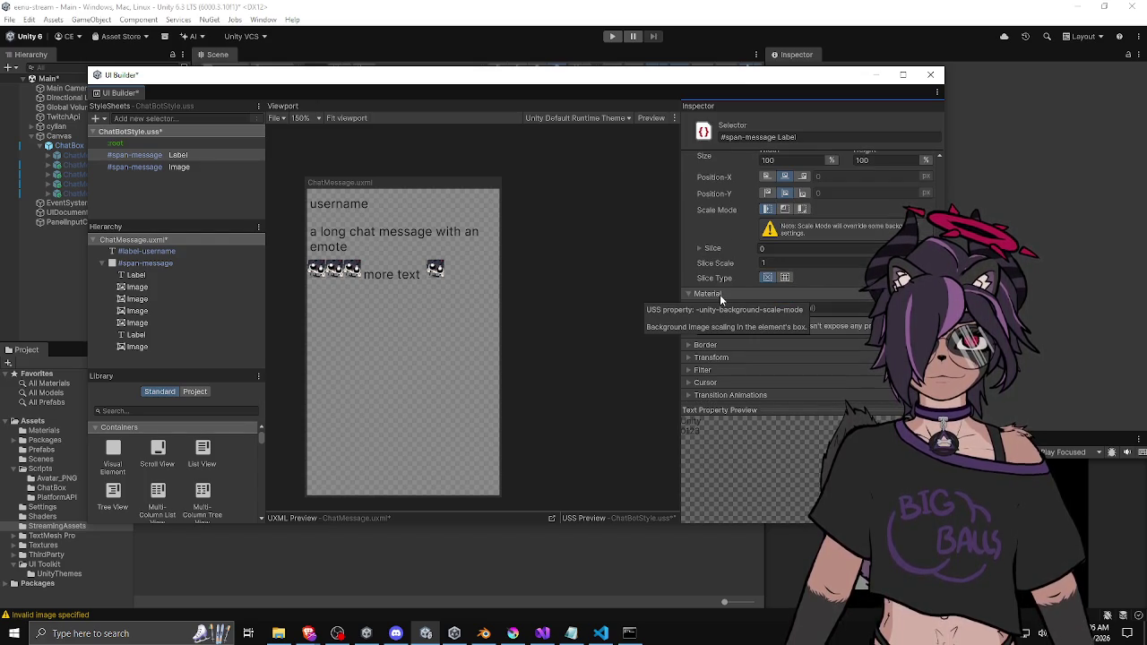
Expand the Border and Transform foldouts to review the rule's zero borders and transform
left_click(706, 345)
scroll(708, 354, "down", 3)
scroll(707, 355, "down", 2)
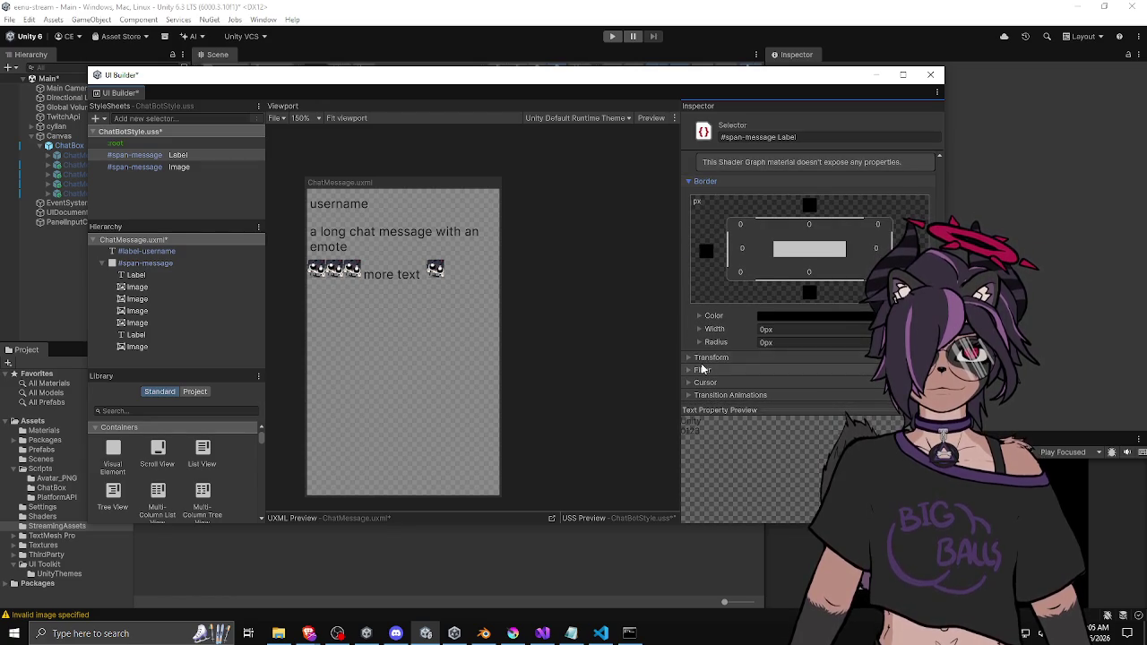
left_click(702, 359)
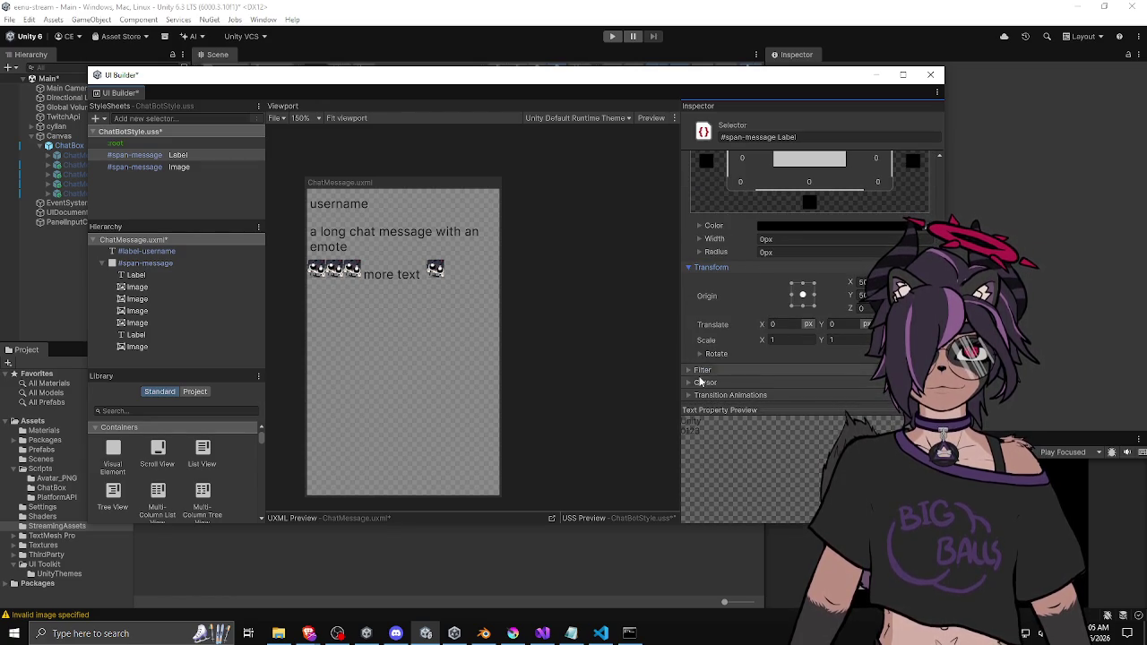
scroll(701, 362, "up", 10)
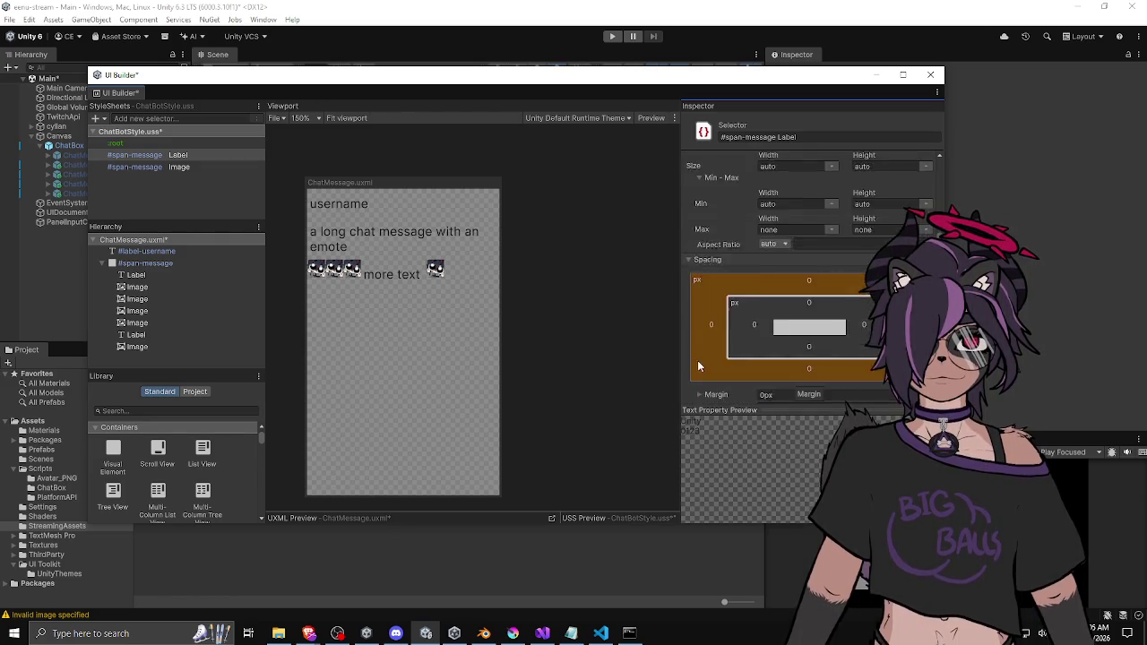
Deselect, widen the canvas with its resize handle, and select the long message Label
left_click(500, 339)
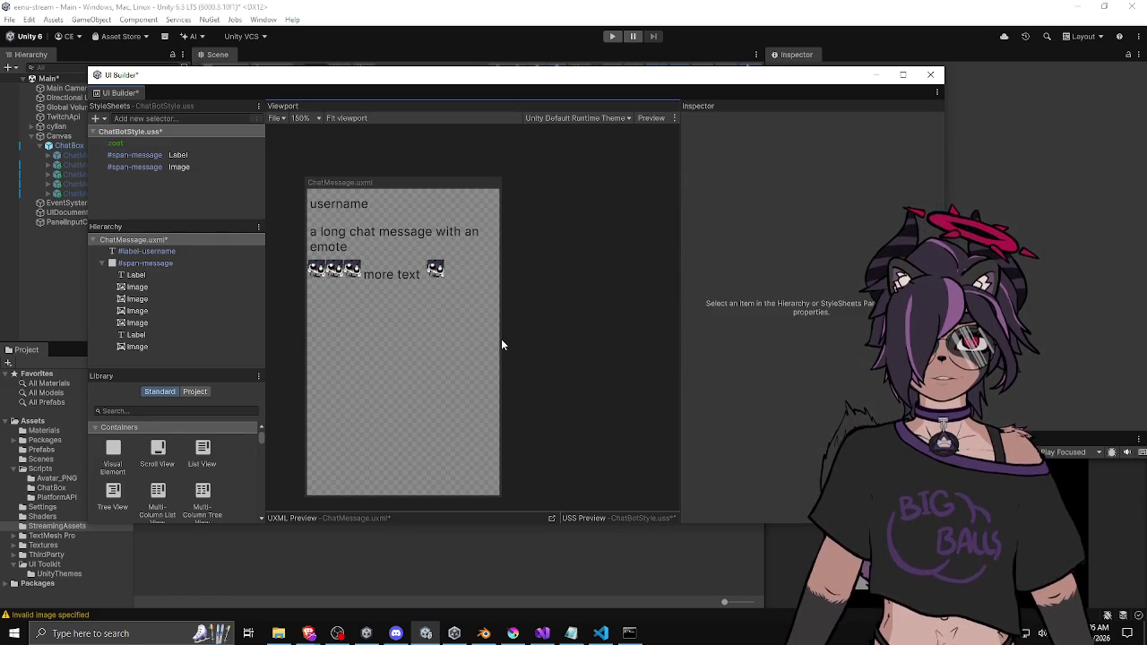
mouse_move(502, 339)
left_mouse_down()
mouse_move(451, 348)
mouse_move(614, 353)
mouse_move(513, 365)
left_mouse_up()
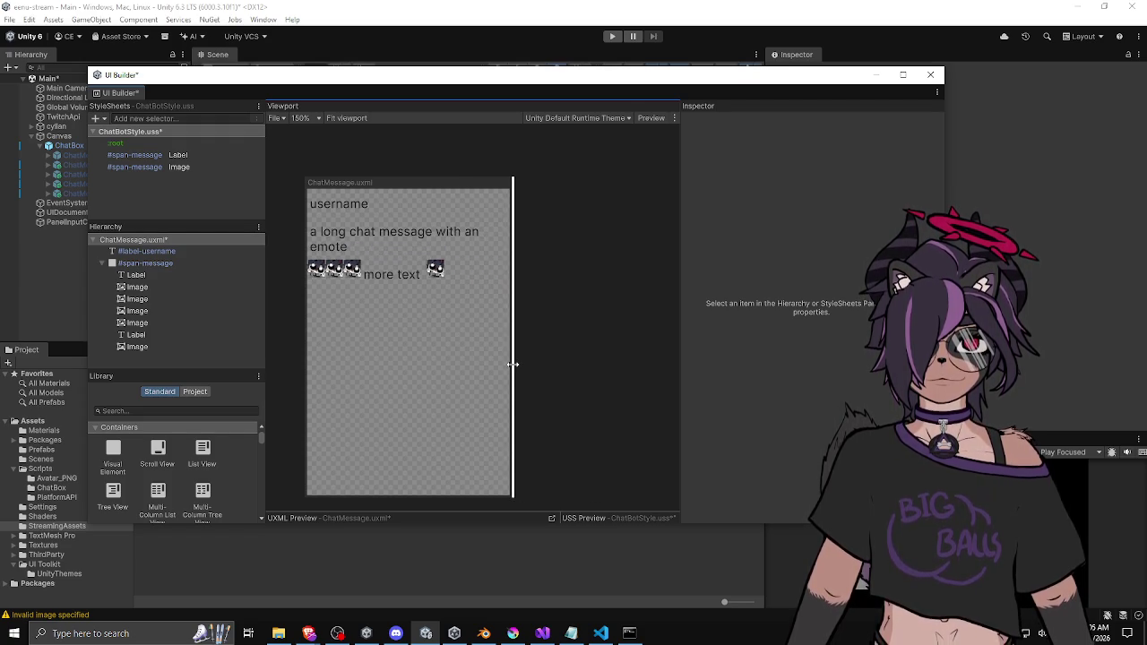
mouse_move(512, 365)
left_mouse_down()
mouse_move(606, 363)
mouse_move(477, 370)
mouse_move(576, 373)
mouse_move(517, 373)
left_mouse_up()
left_click(451, 242)
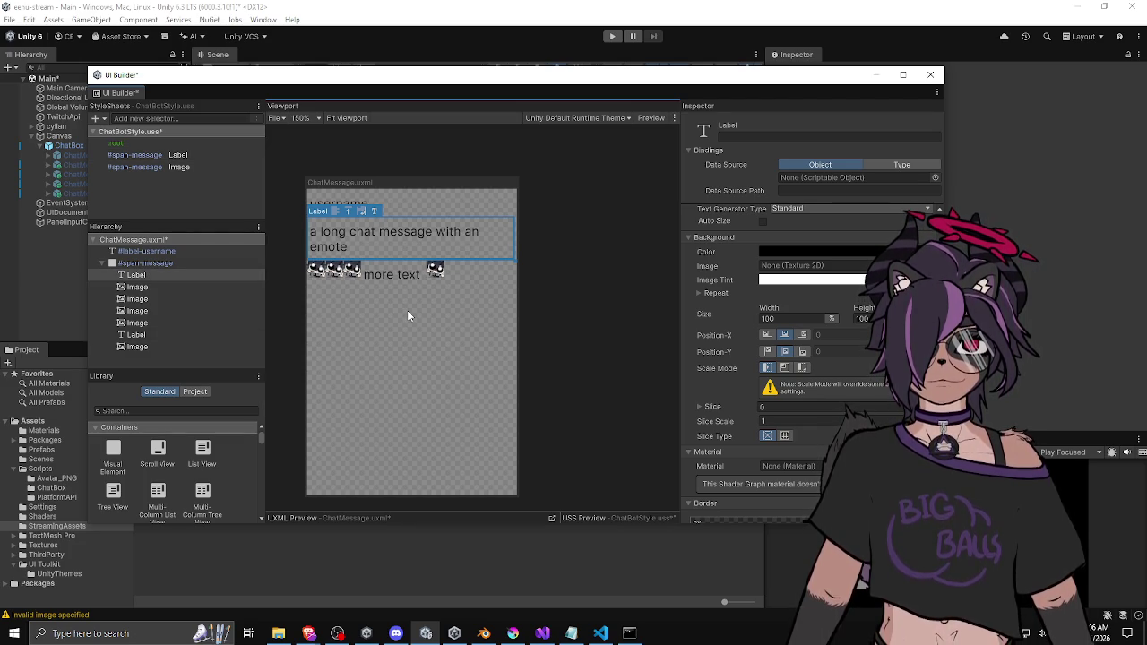
left_click(702, 295)
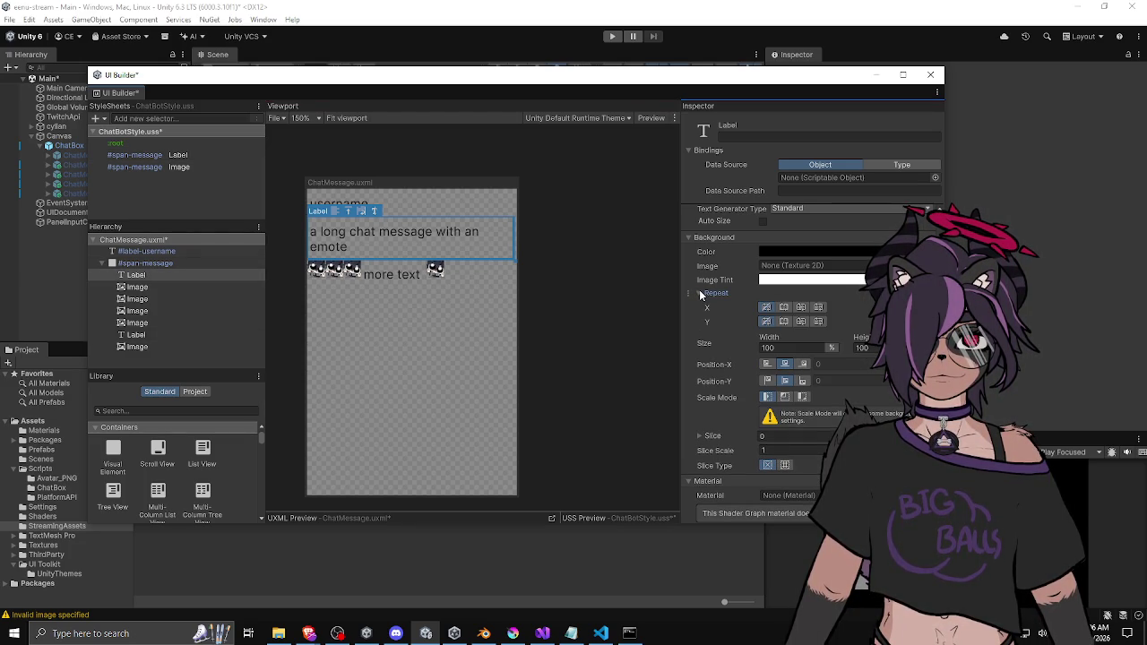
left_click(701, 294)
scroll(708, 287, "up", 4)
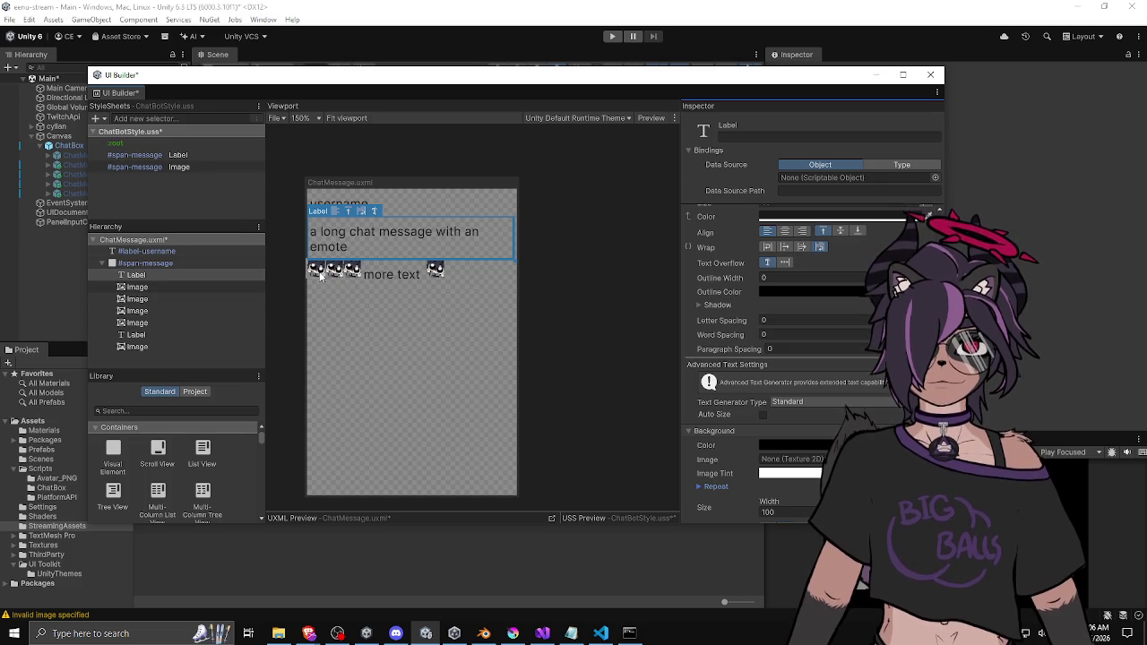
left_click(361, 215)
left_click(361, 215)
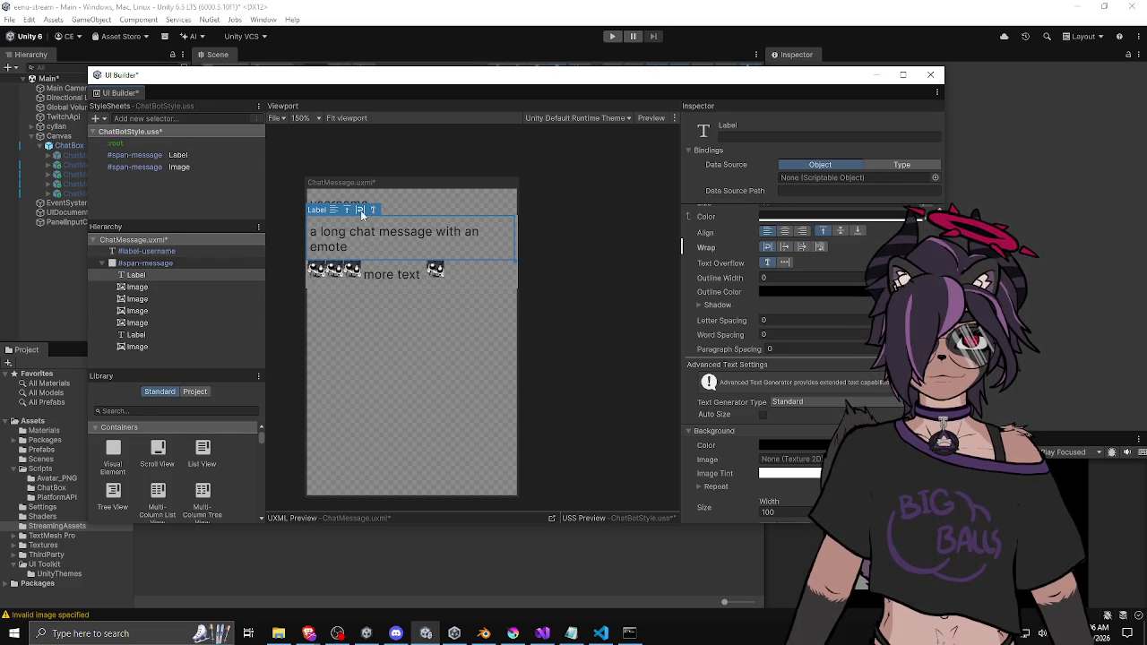
left_click(371, 211)
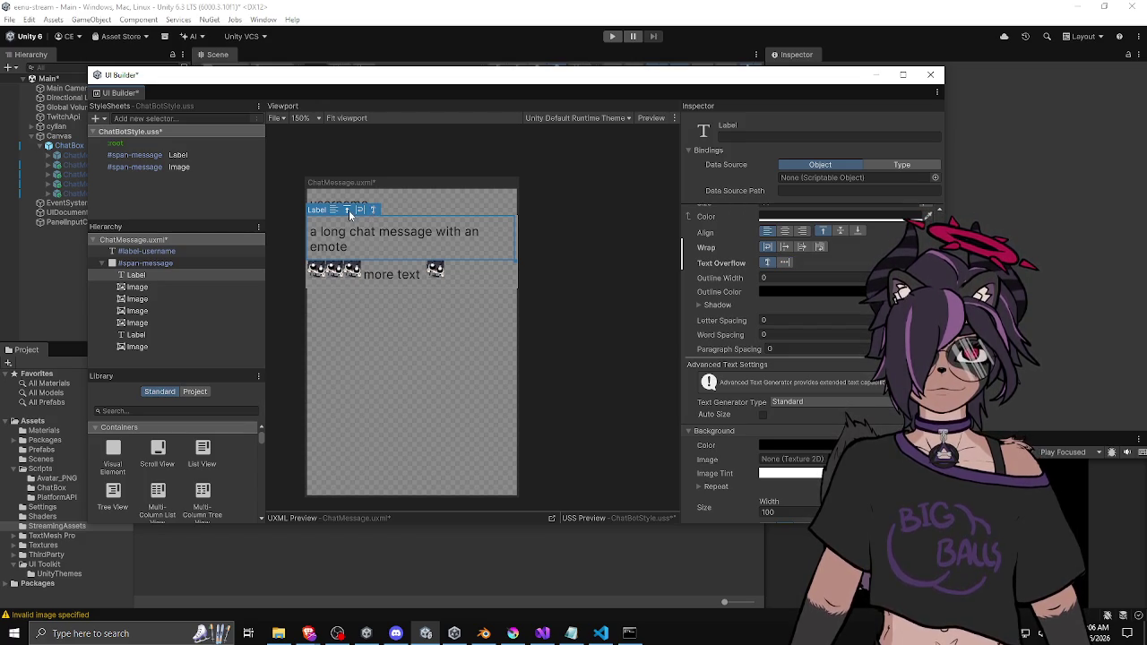
left_click(349, 215)
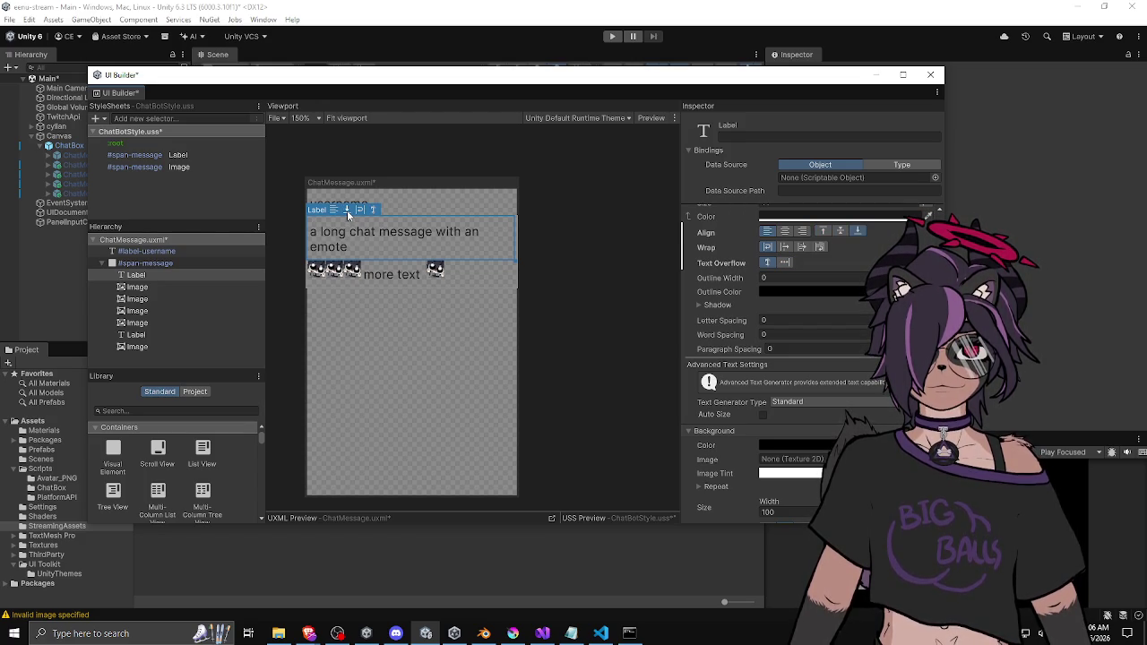
left_click(349, 215)
left_click(334, 212)
left_click(334, 212)
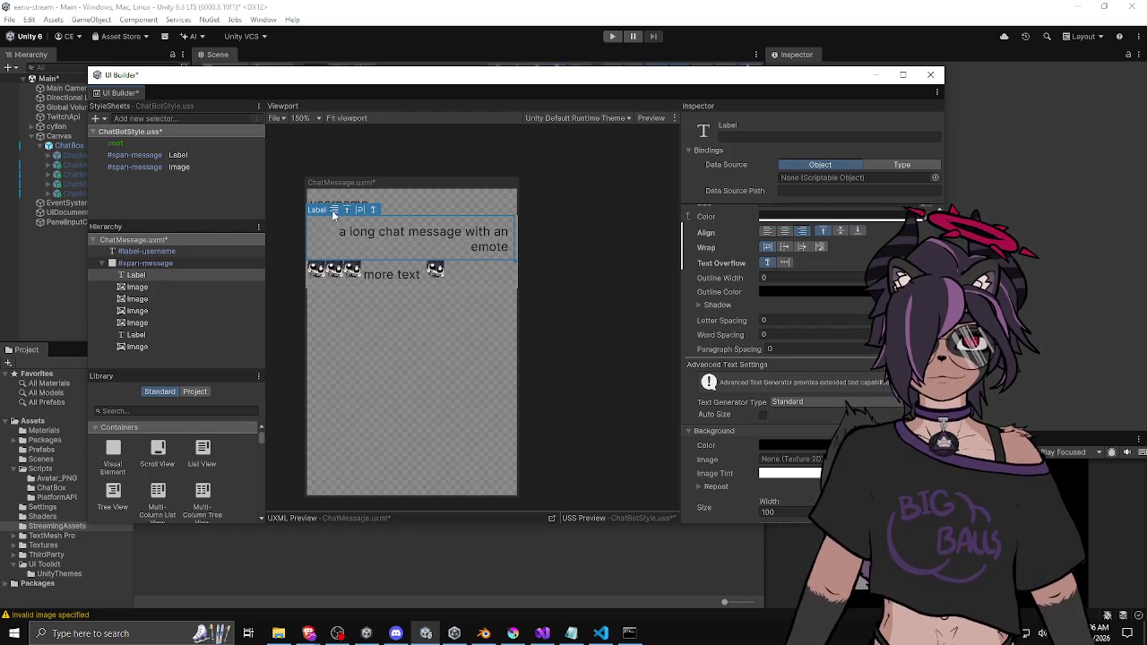
left_click(334, 212)
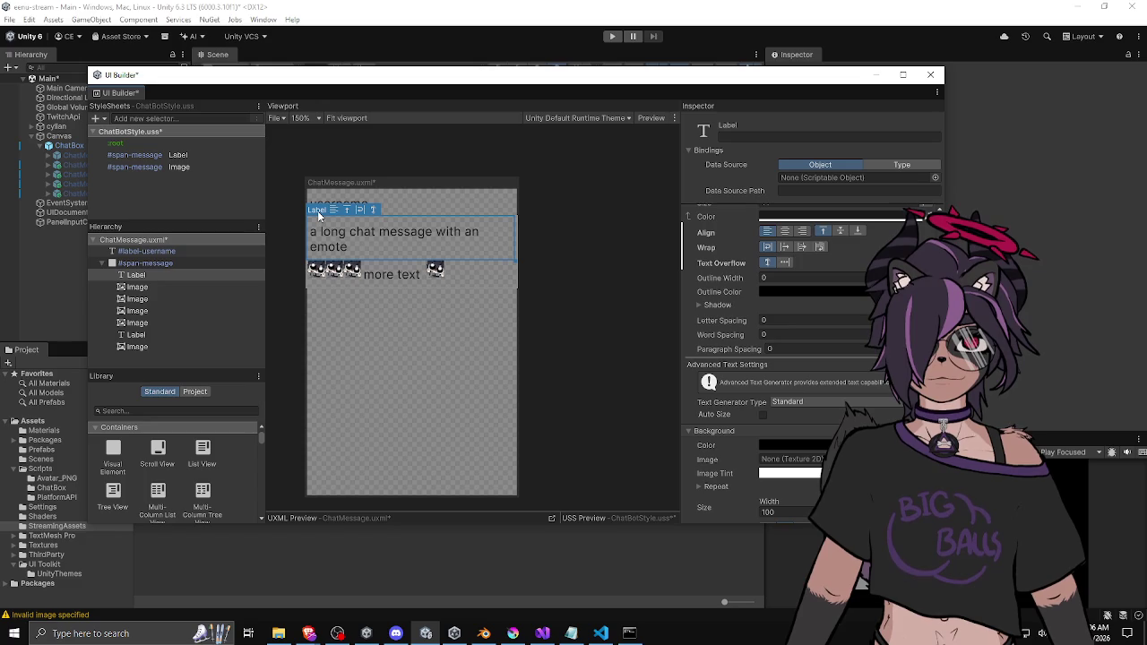
left_click(466, 316)
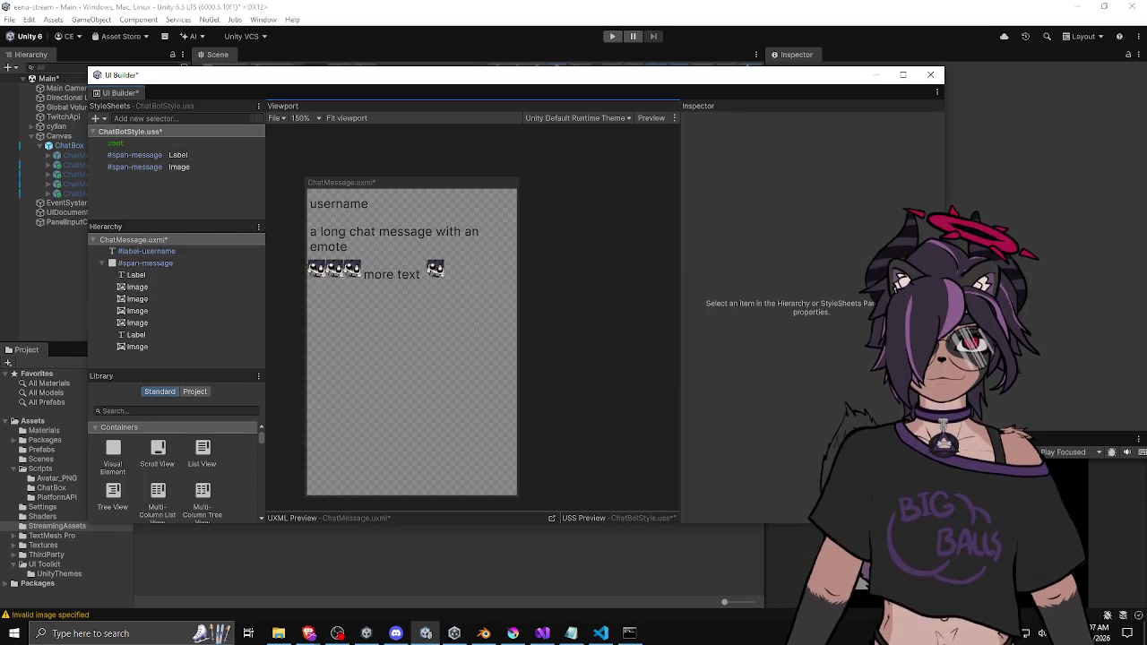
key("alt+Tab")
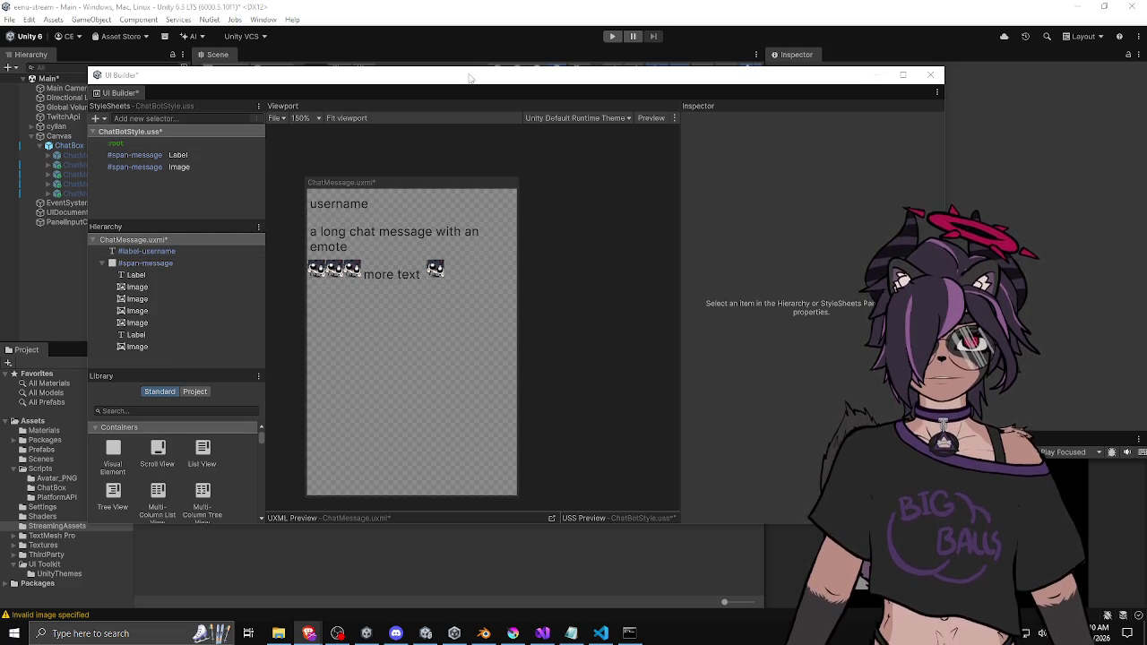
Move the UI Builder window, then switch to another application with Alt+Tab
mouse_move(472, 78)
left_mouse_down()
mouse_move(687, 86)
mouse_move(530, 86)
left_mouse_up()
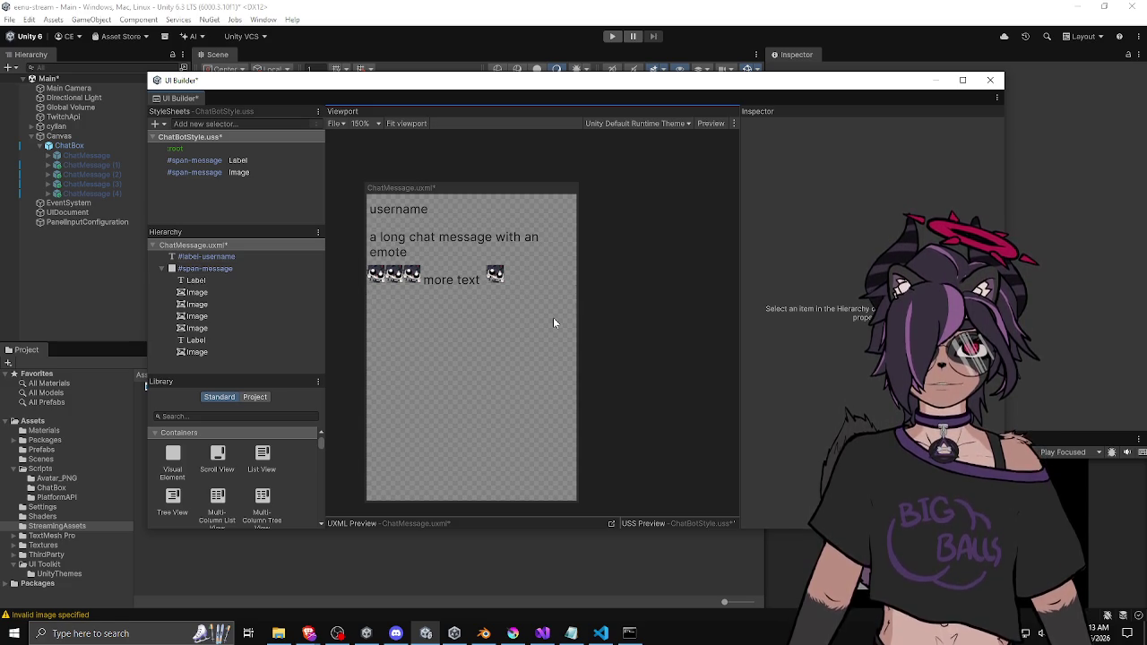
key("alt+Tab")
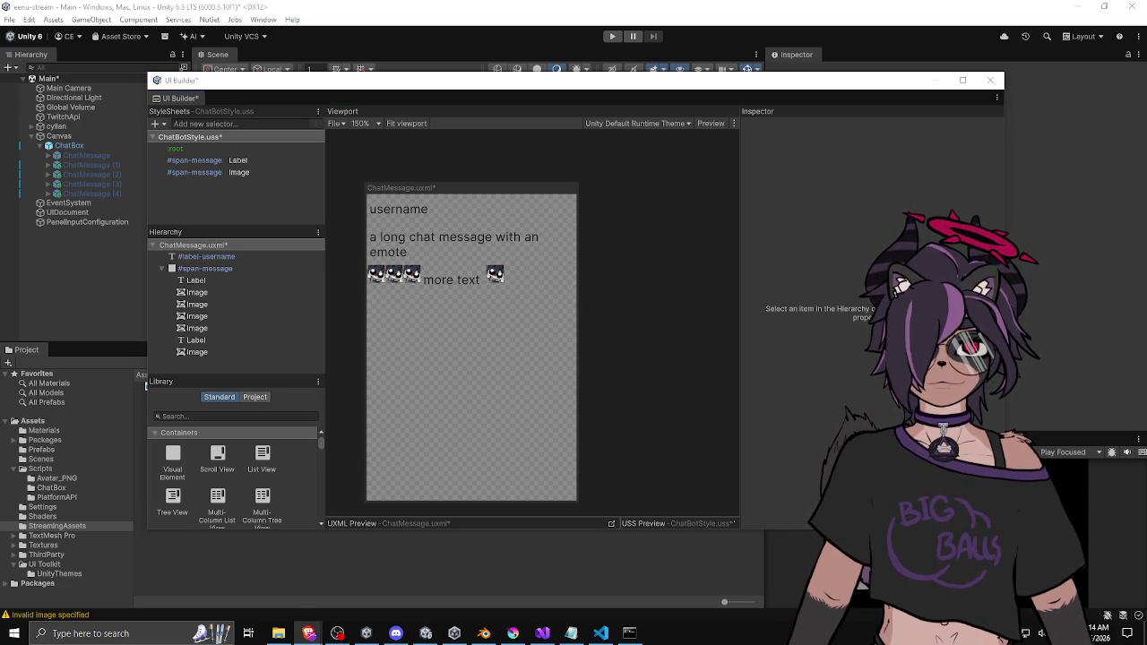
left_click(455, 251)
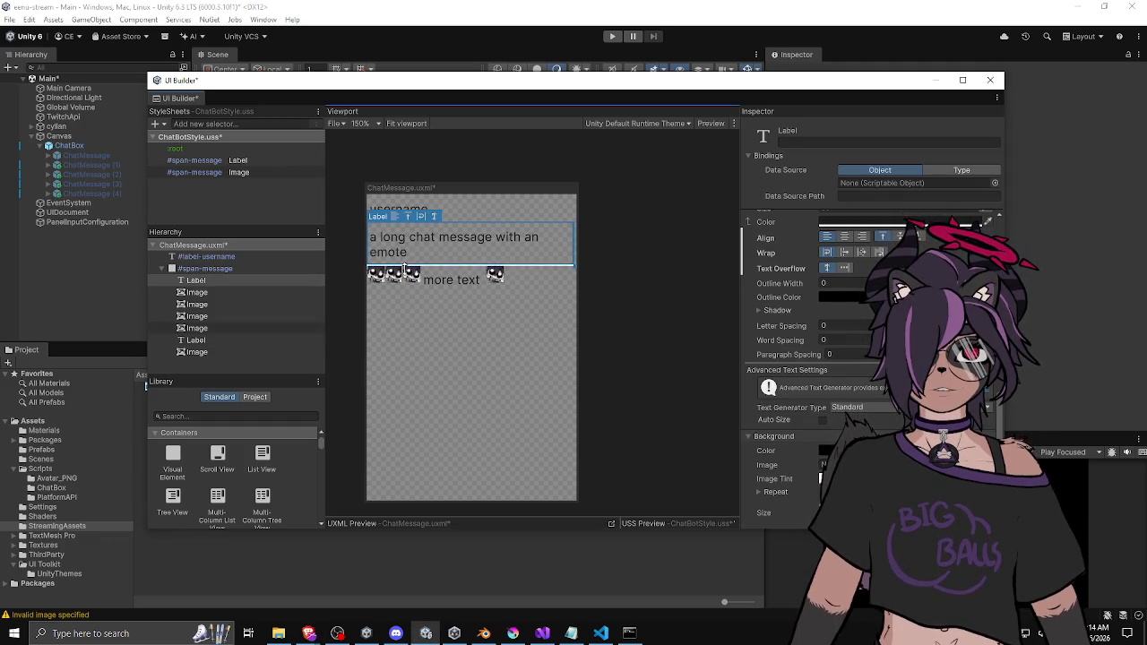
left_click(382, 277)
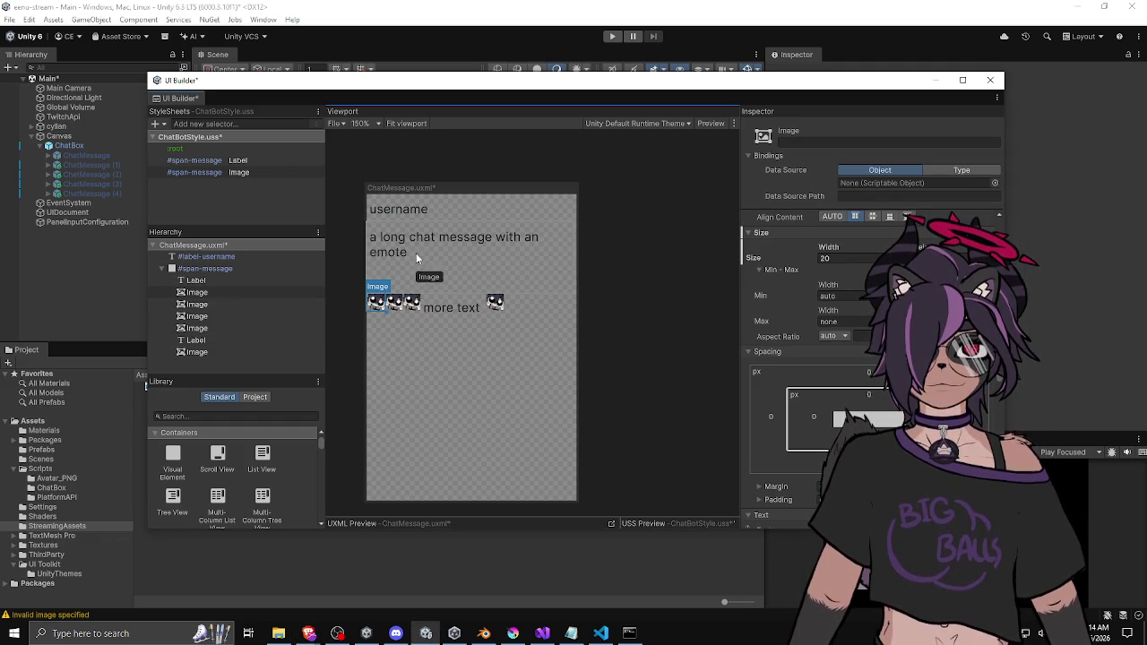
left_click_drag(416, 252, 413, 251)
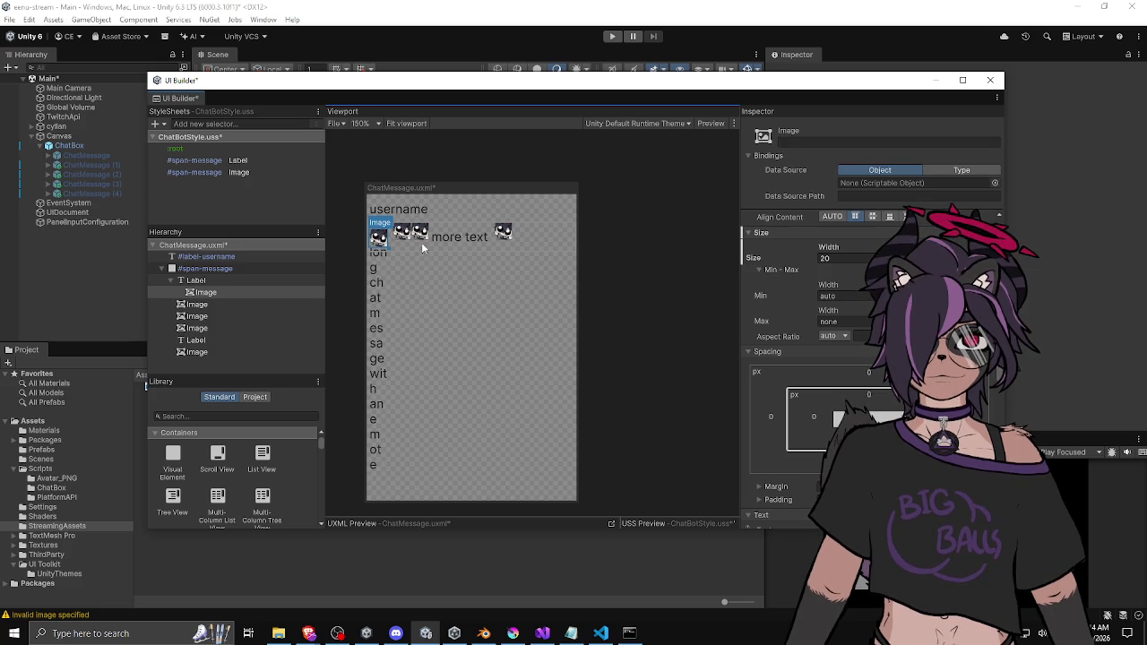
key("ctrl+z")
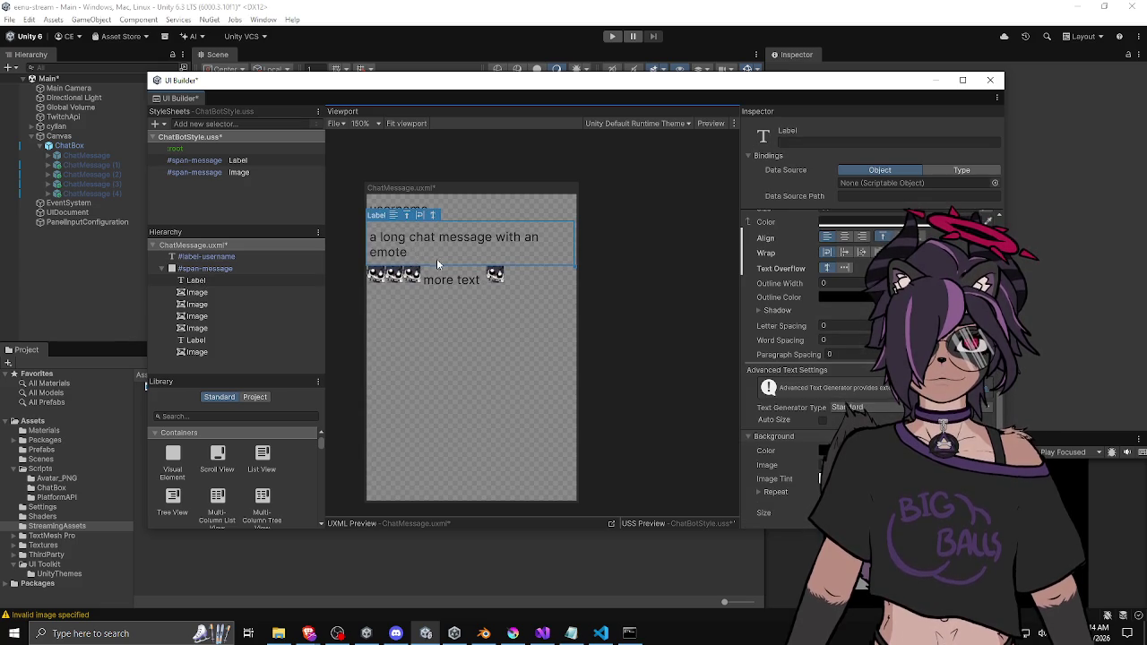